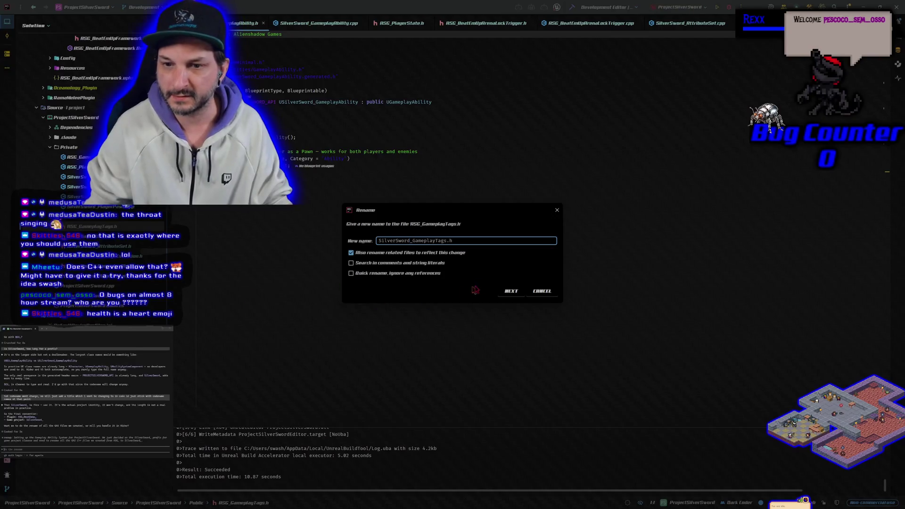
Apply the SilverSword_GameplayTags.h rename, then rebuild the project from the solution tree
{"action": "left_click", "coordinate": [514, 292]}
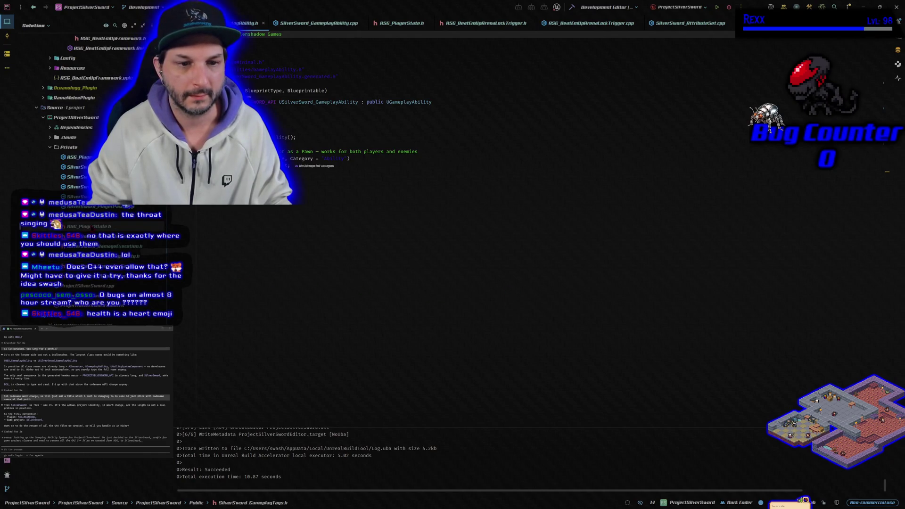
{"action": "right_click", "coordinate": [90, 227]}
{"action": "mouse_move", "coordinate": [188, 344]}
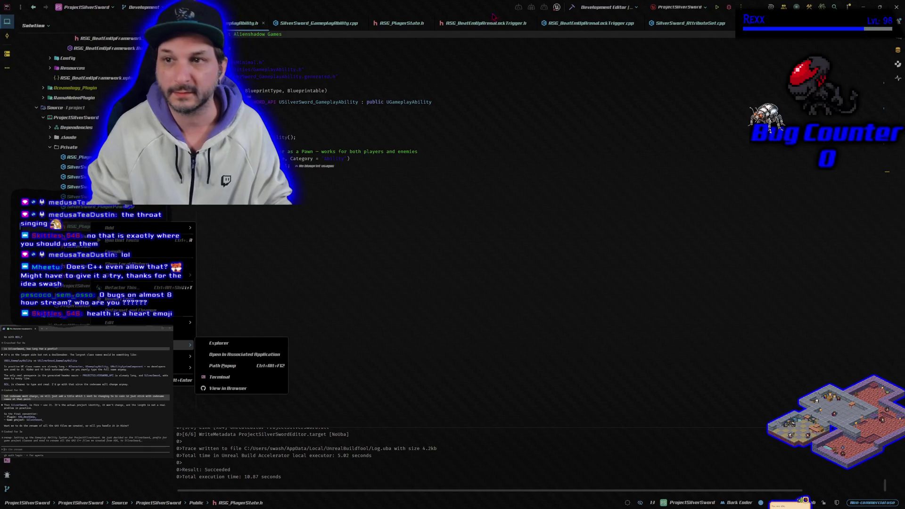
{"action": "left_click", "coordinate": [455, 147]}
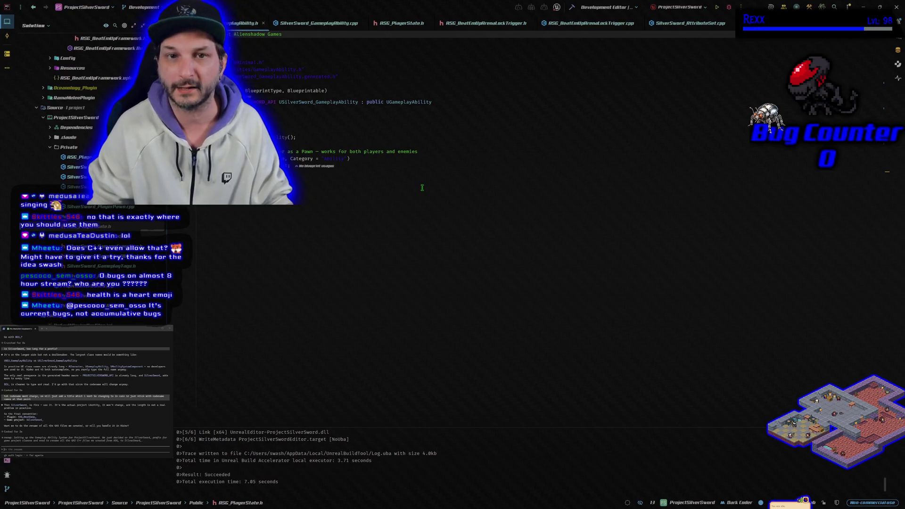
Rename RSG_PlayerState.h and its class to the SilverSword_ prefix, then run Build
{"action": "right_click", "coordinate": [89, 225]}
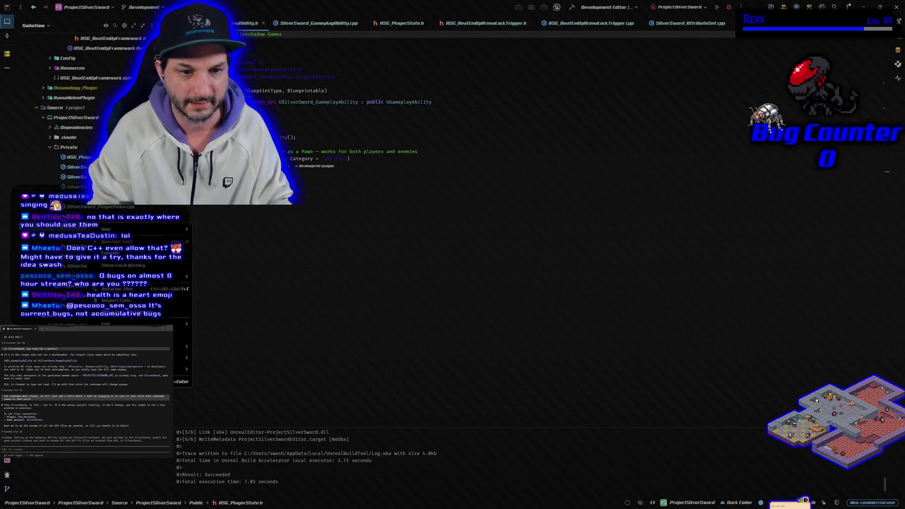
{"action": "mouse_move", "coordinate": [123, 324]}
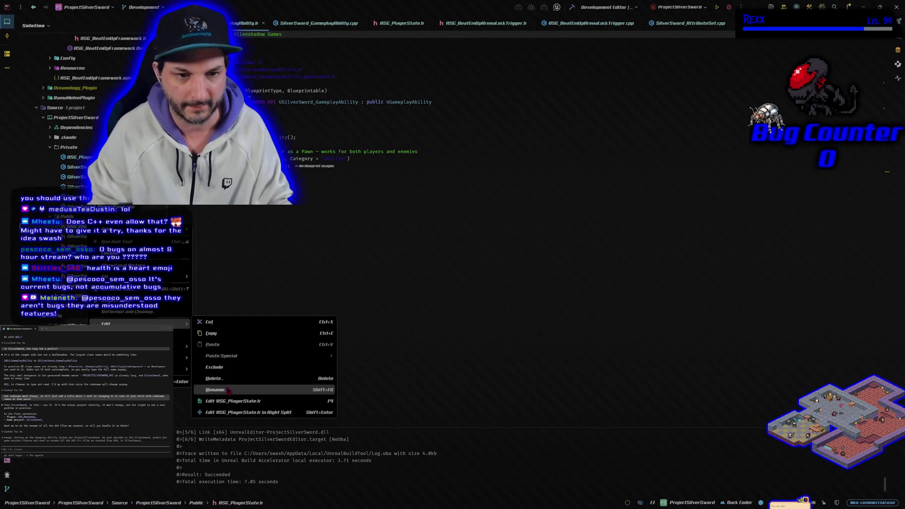
{"action": "left_click", "coordinate": [216, 390]}
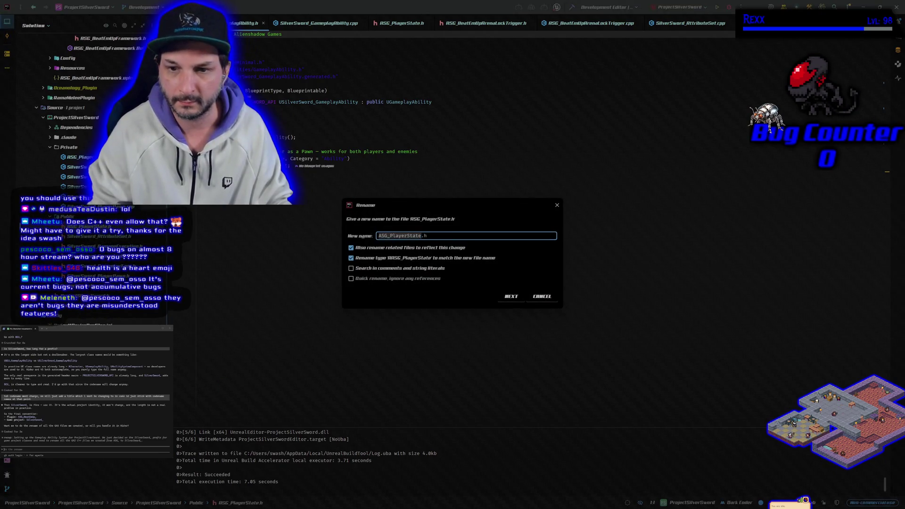
{"action": "left_click", "coordinate": [379, 235]}
{"action": "key", "text": "Delete"}
{"action": "key", "text": "Delete"}
{"action": "key", "text": "Delete"}
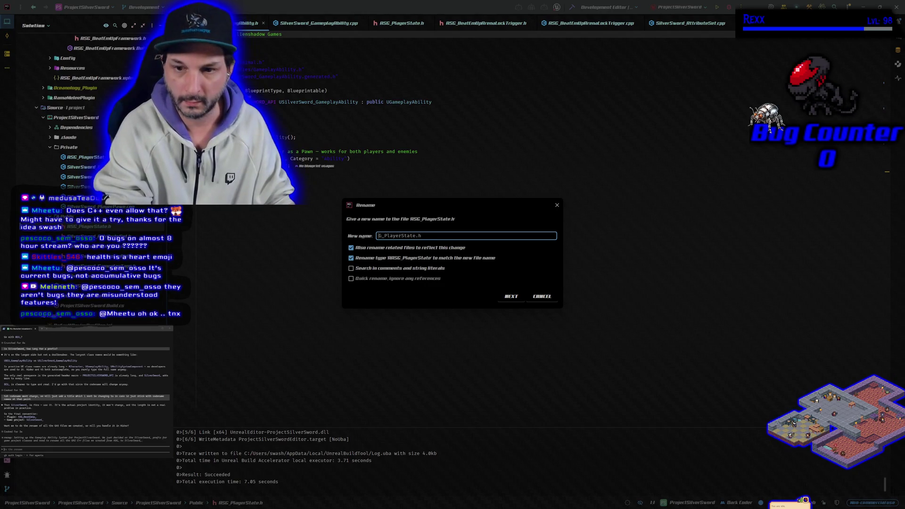
{"action": "type", "text": "SilverSword"}
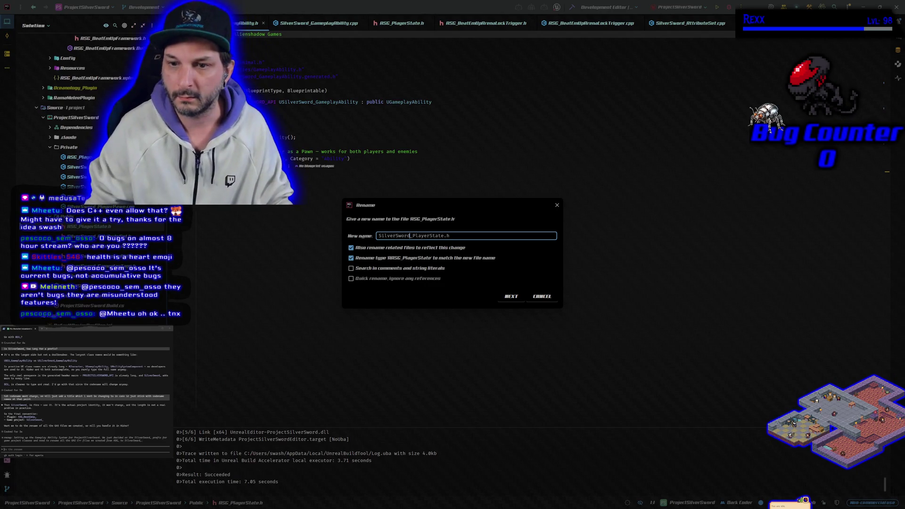
{"action": "left_click", "coordinate": [511, 297]}
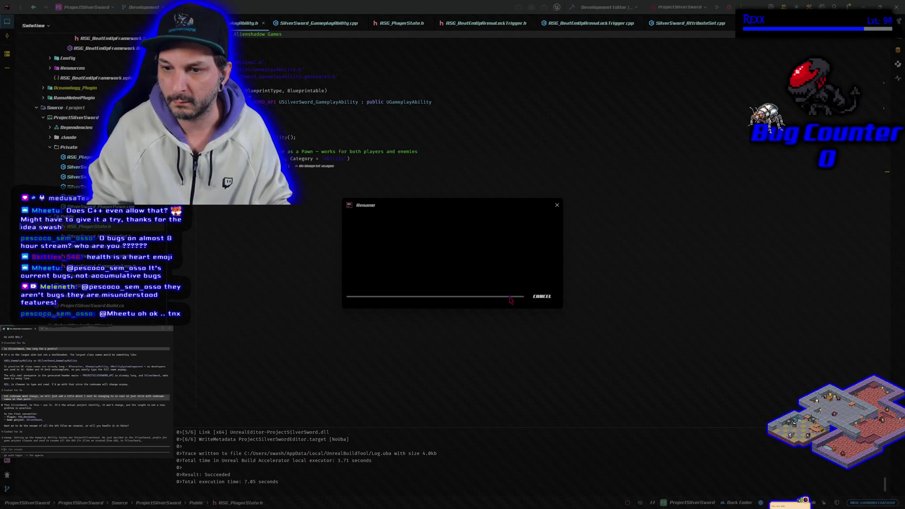
{"action": "left_click", "coordinate": [599, 276]}
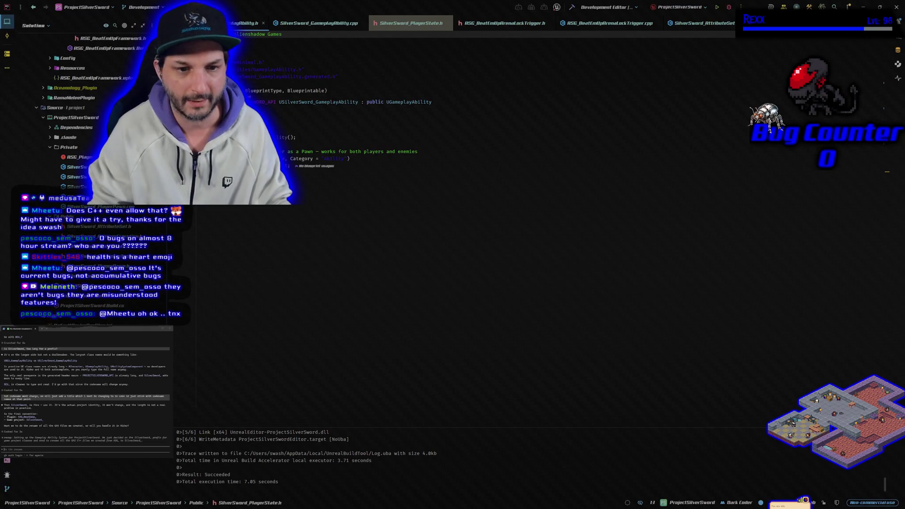
{"action": "left_click", "coordinate": [573, 7]}
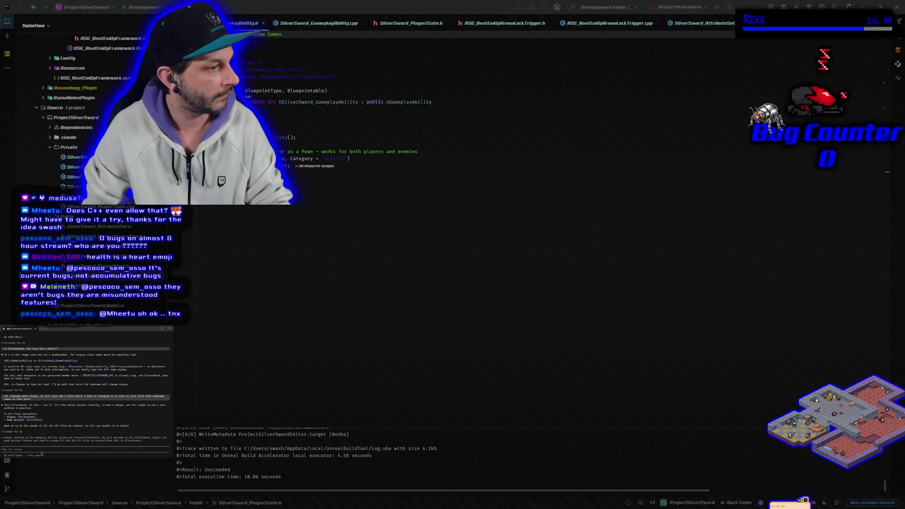
Ask Claude Code to check the renames and report any files that were missed
{"action": "type", "text": "check it out i renamed everythin"}
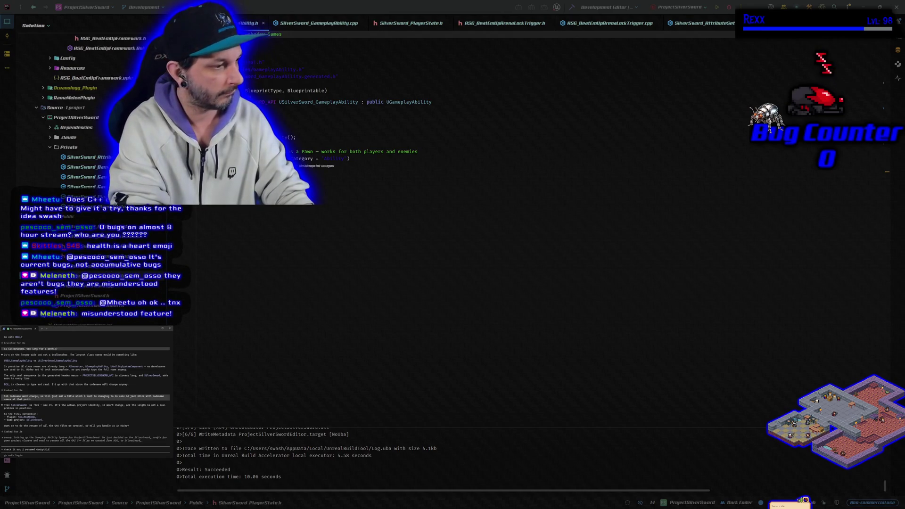
{"action": "type", "text": "g let me know if i missed anything"}
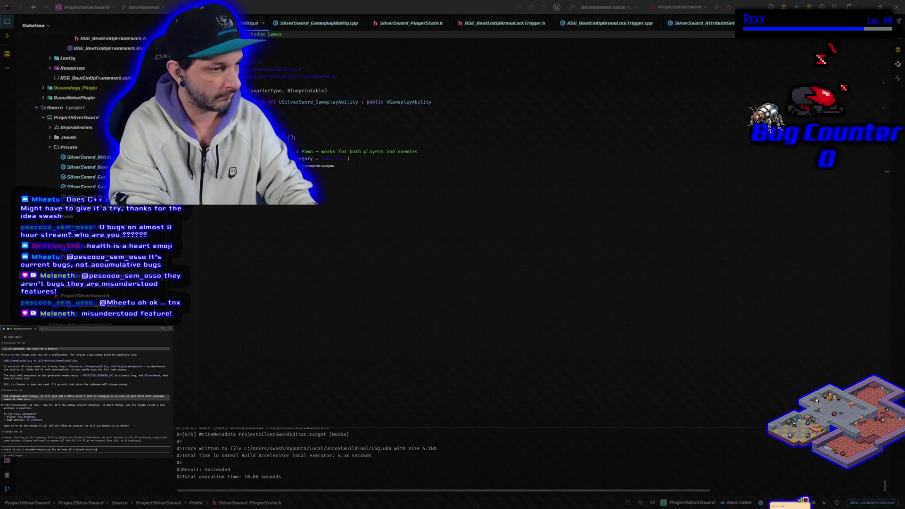
{"action": "key", "text": "Return"}
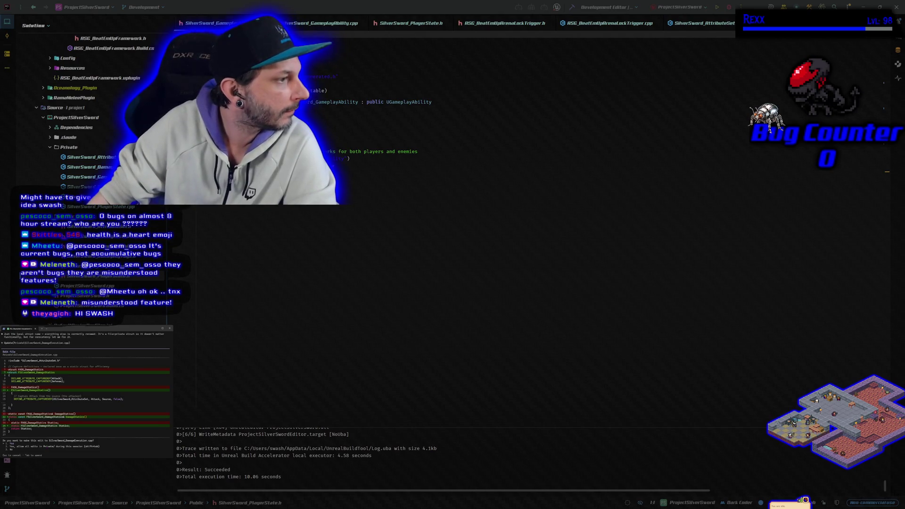
Scroll through Claude Code's output to read its proposed SilverSword_DamageExecution.cpp edit
{"action": "scroll", "coordinate": [84, 397], "scroll_direction": "up", "scroll_amount": 5}
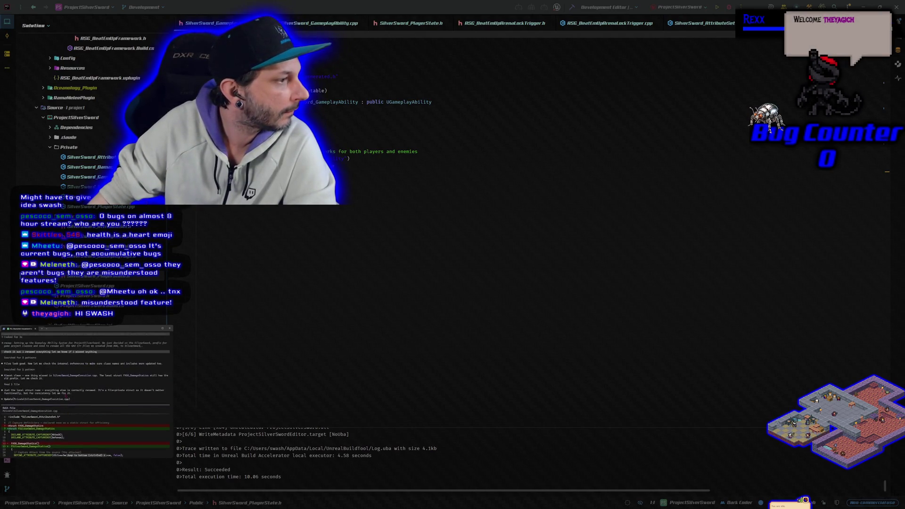
{"action": "scroll", "coordinate": [85, 396], "scroll_direction": "up", "scroll_amount": 1}
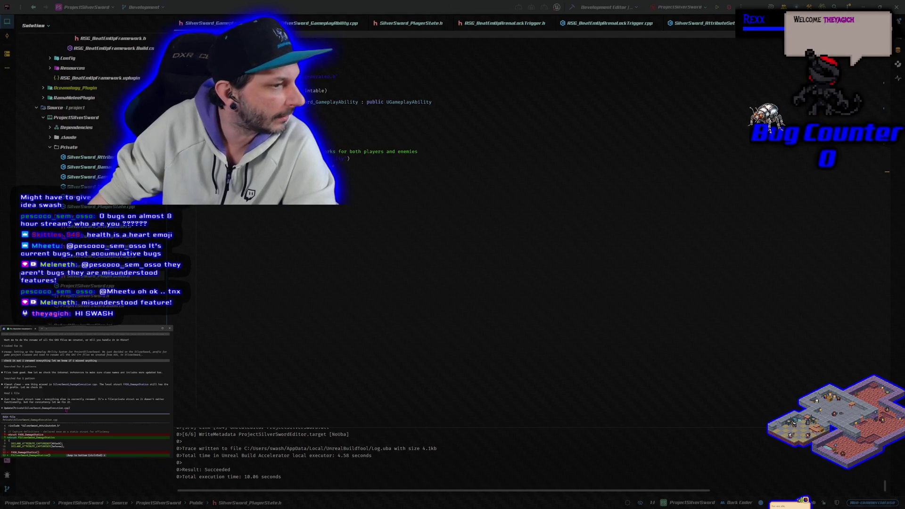
{"action": "scroll", "coordinate": [85, 396], "scroll_direction": "down", "scroll_amount": 4}
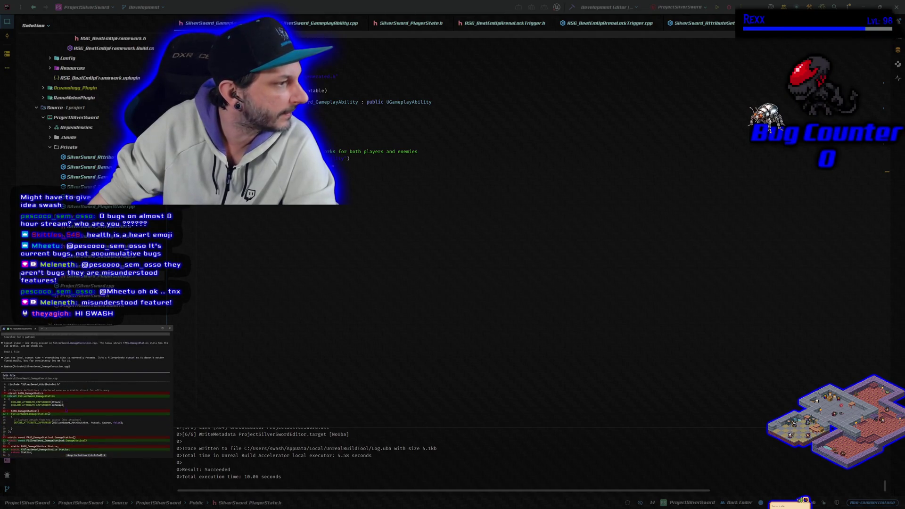
{"action": "scroll", "coordinate": [66, 411], "scroll_direction": "down", "scroll_amount": 2}
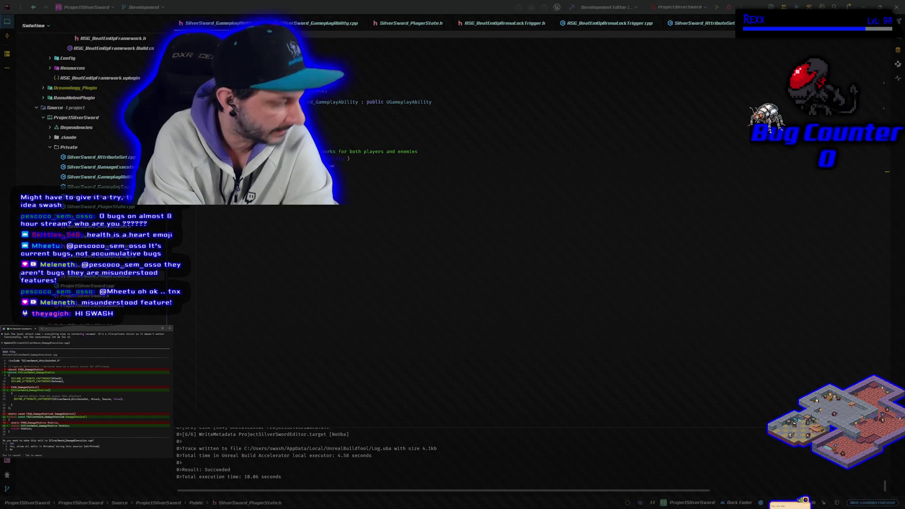
Accept the damage-execution edit, rebuild, request a commit summary, and switch to GitHub Desktop
{"action": "key", "text": "Return"}
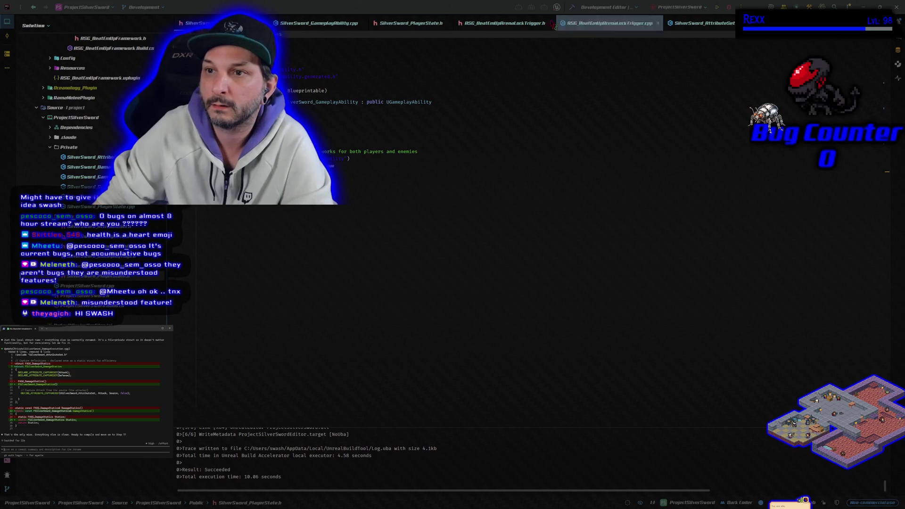
{"action": "left_click", "coordinate": [572, 7]}
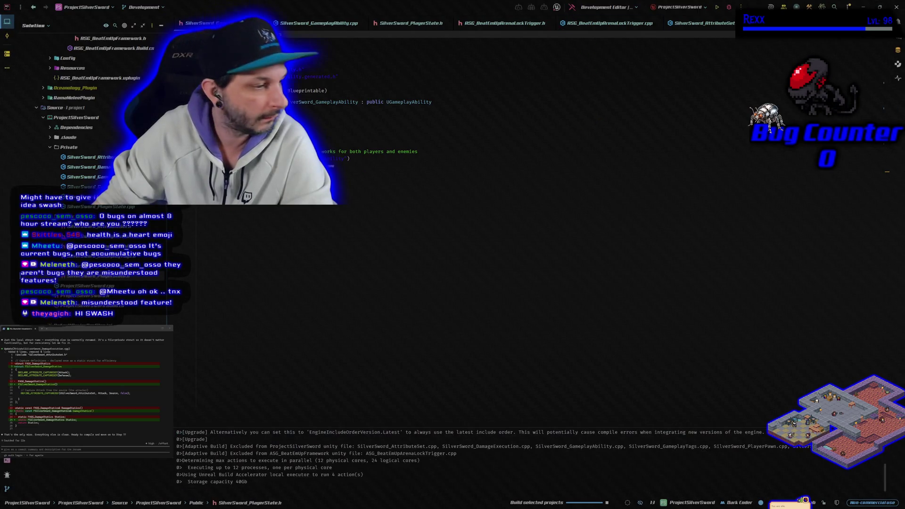
{"action": "left_click", "coordinate": [96, 451]}
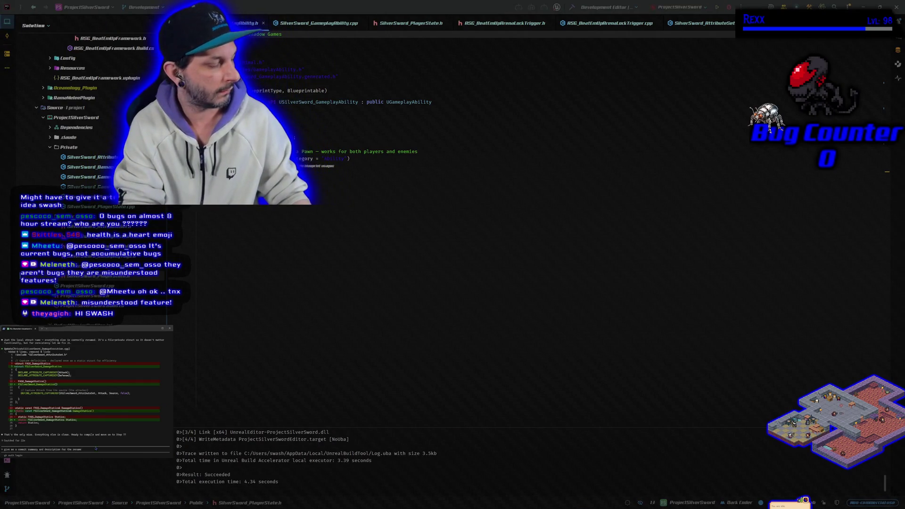
{"action": "key", "text": "Return"}
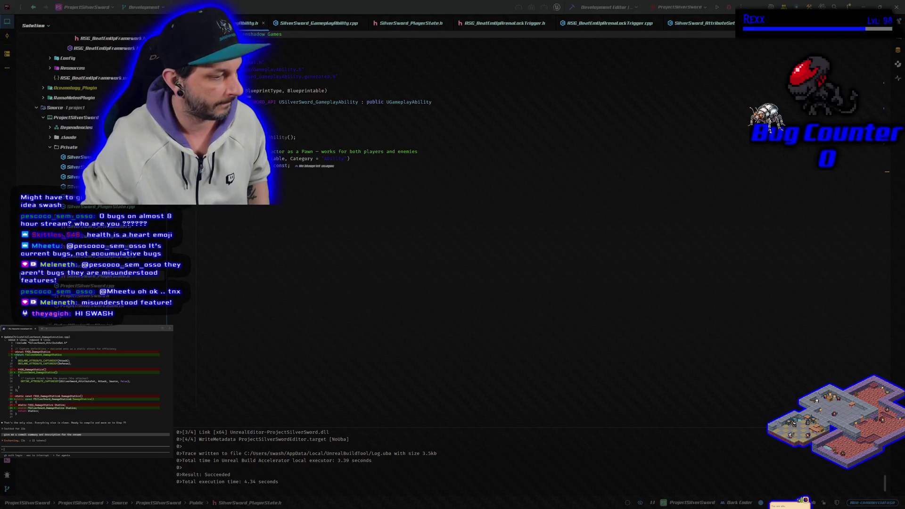
{"action": "key", "text": "alt+Tab"}
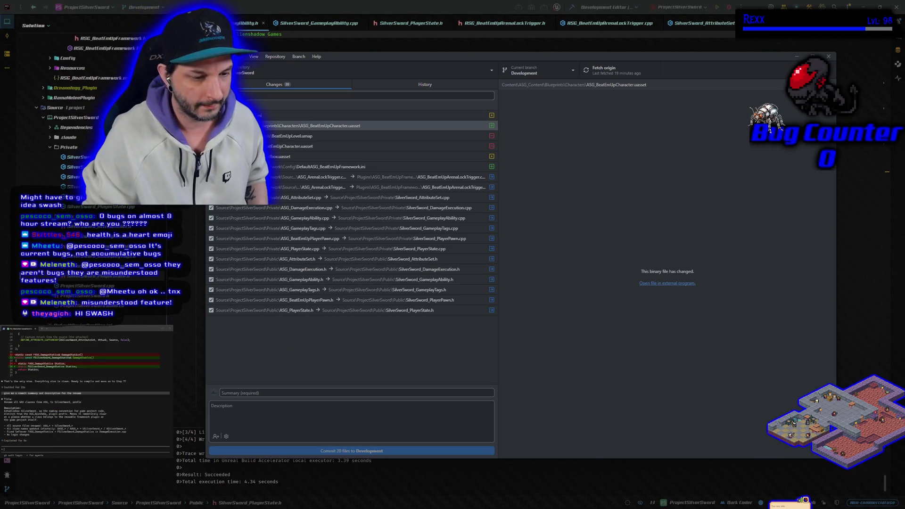
Paste 'Rename all GAS classes from ASG_ to SilverSword_ prefix' into the commit Summary field
{"action": "left_click", "coordinate": [379, 349]}
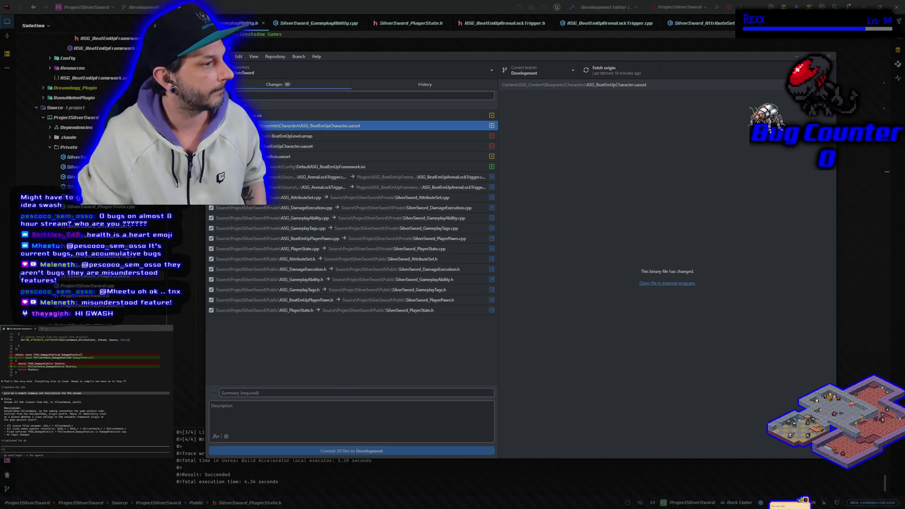
{"action": "left_click_drag", "start_coordinate": [5, 402], "coordinate": [83, 403]}
{"action": "triple_click", "coordinate": [69, 402]}
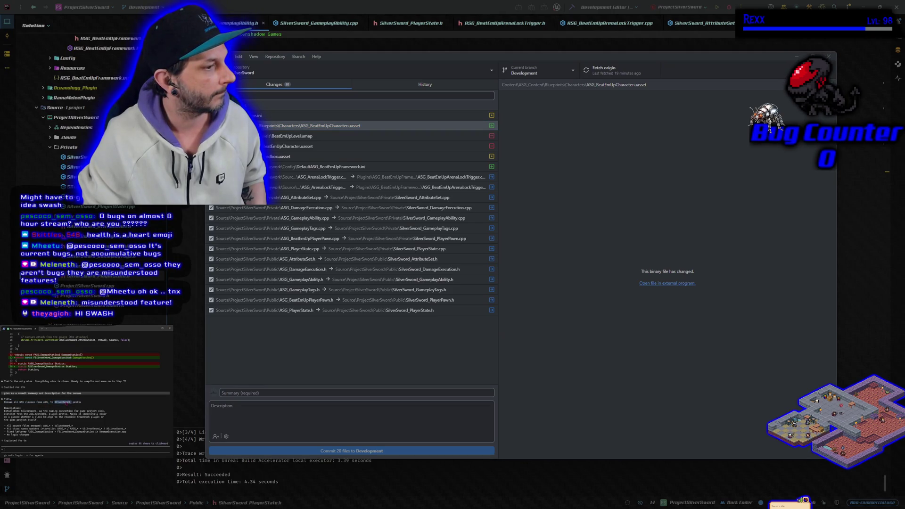
{"action": "left_click", "coordinate": [309, 393]}
{"action": "type", "text": "Rename all GAS classes from ASG_ to SilverSword_ prefix"}
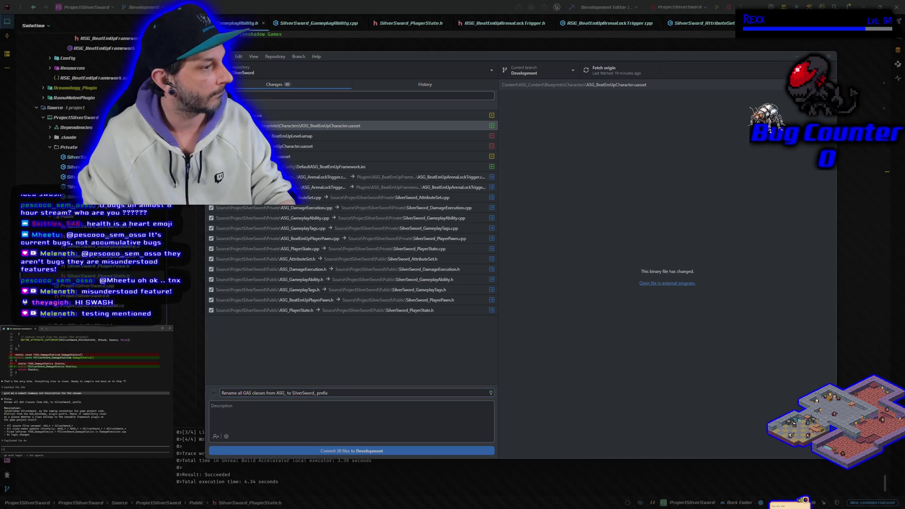
Copy Claude's bulleted change description into the commit Description box
{"action": "mouse_move", "coordinate": [5, 411]}
{"action": "left_mouse_down"}
{"action": "mouse_move", "coordinate": [142, 418]}
{"action": "mouse_move", "coordinate": [142, 430]}
{"action": "mouse_move", "coordinate": [42, 438]}
{"action": "left_mouse_up"}
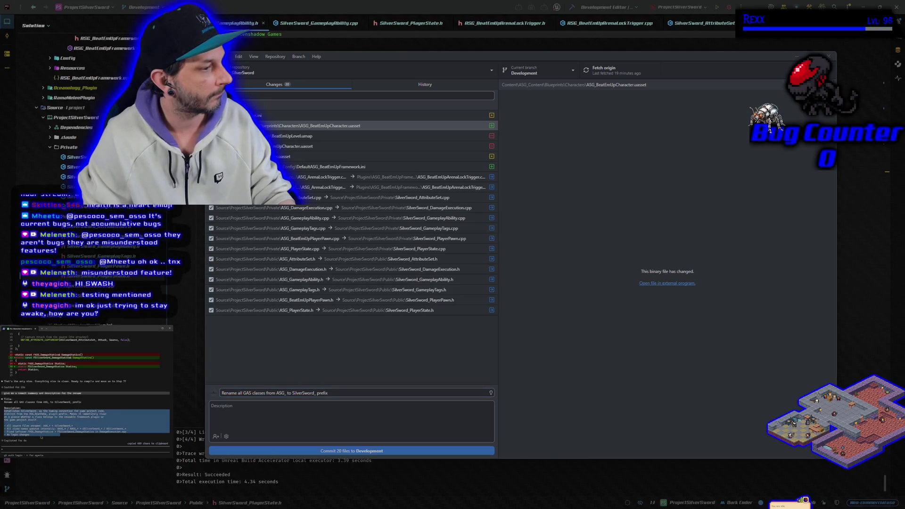
{"action": "left_click", "coordinate": [284, 410]}
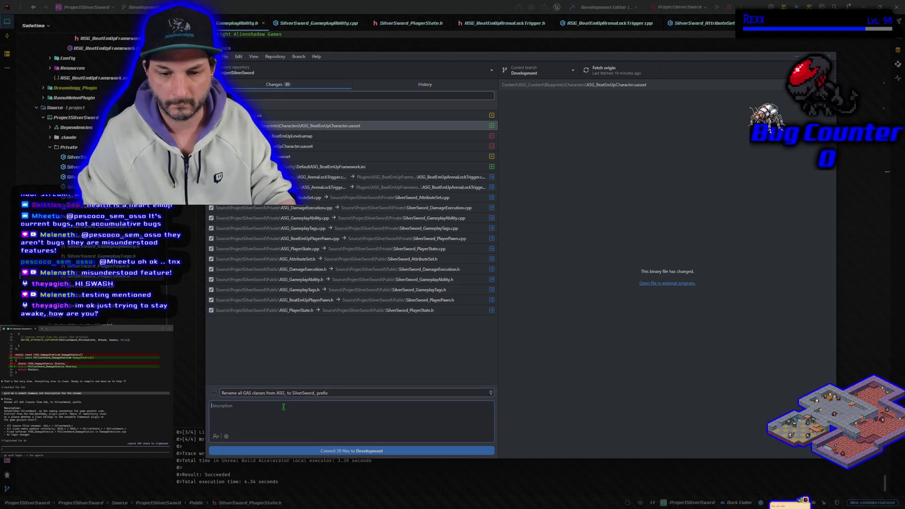
{"action": "key", "text": "ctrl+v"}
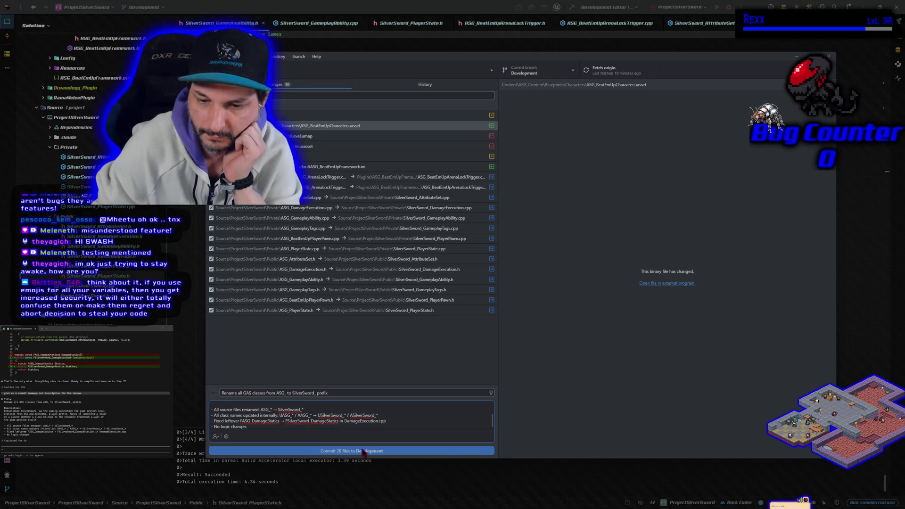
Commit all 20 changed files to Development and push the commit to origin
{"action": "left_click", "coordinate": [363, 451]}
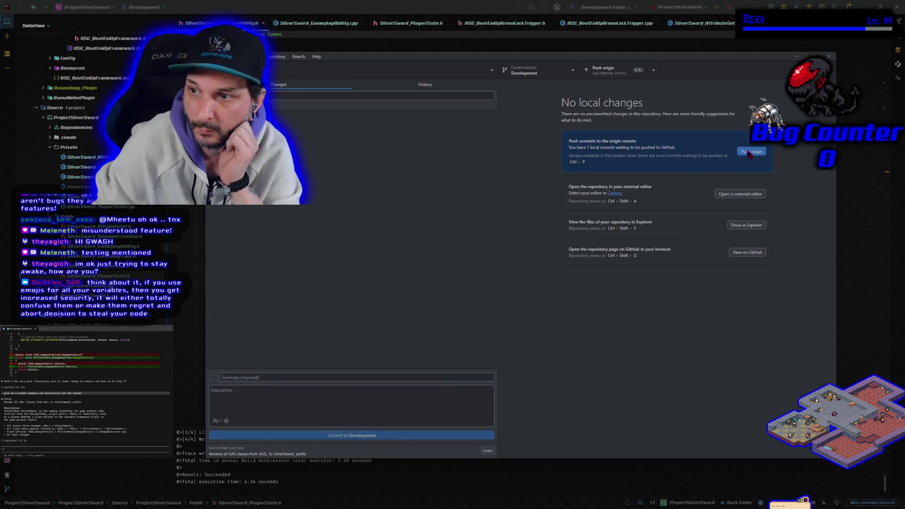
{"action": "left_click", "coordinate": [749, 152]}
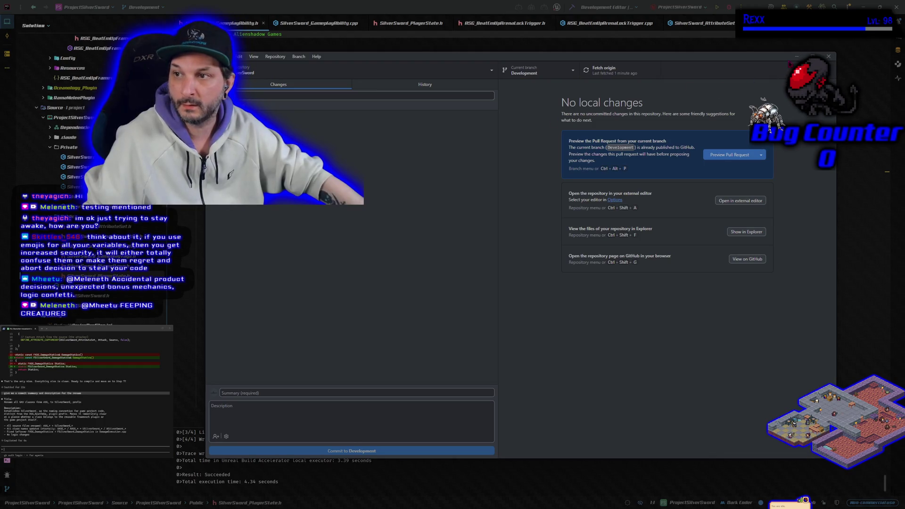
Return to Rider, send 'step 7' to Claude Code, and build the Unreal project
{"action": "left_click", "coordinate": [797, 56]}
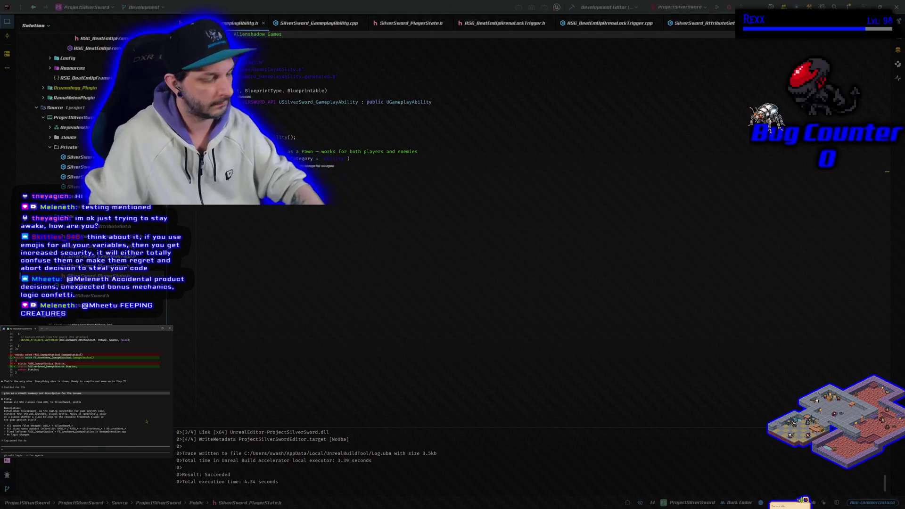
{"action": "type", "text": "step 7"}
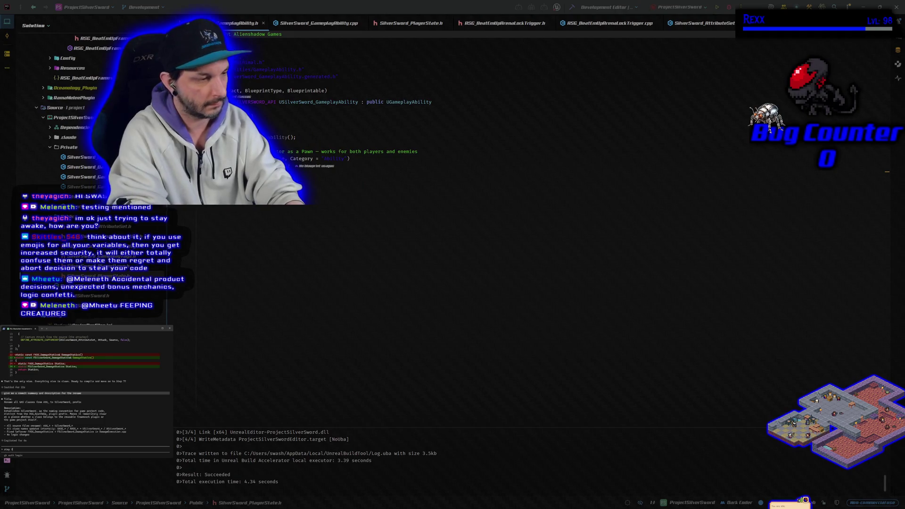
{"action": "key", "text": "Return"}
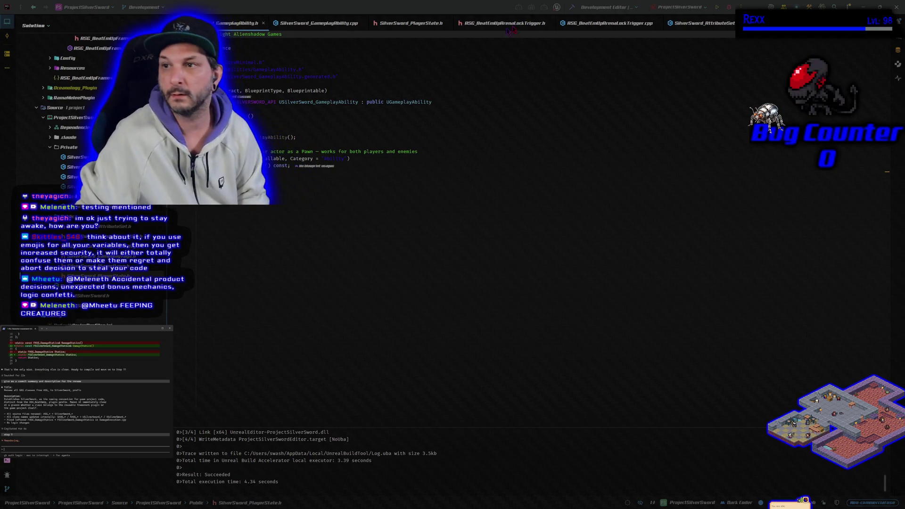
{"action": "left_click", "coordinate": [729, 8]}
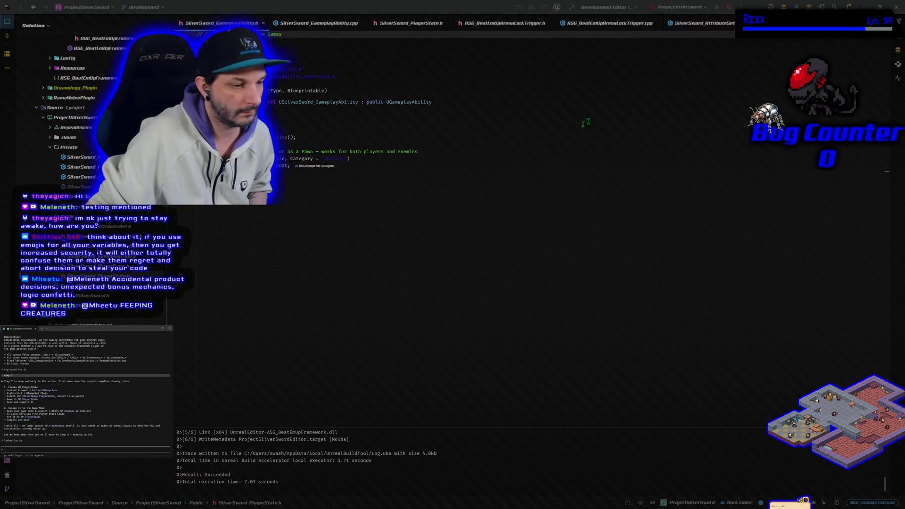
Rebuild the project with Ctrl+Shift+B until the target reports up to date
{"action": "key", "text": "ctrl+shift+b"}
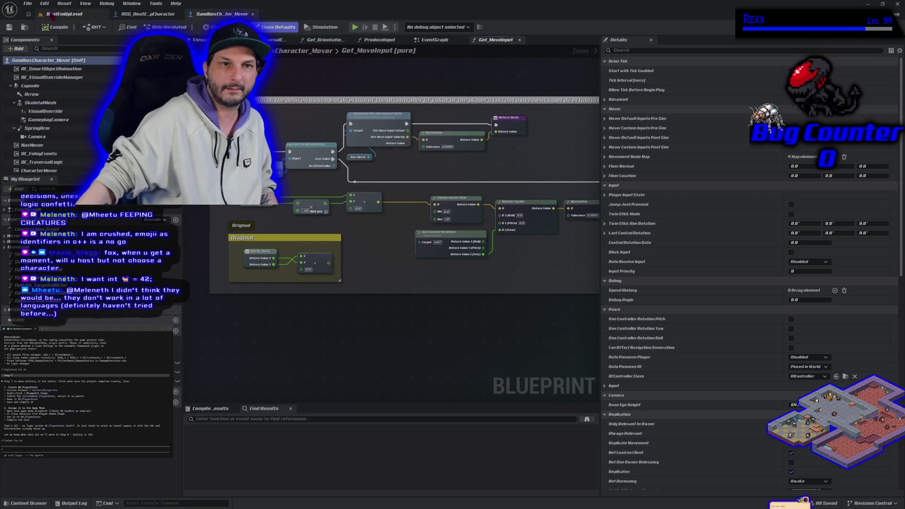
Switch to the BeatEmUpLevel level viewport
{"action": "left_click", "coordinate": [52, 15]}
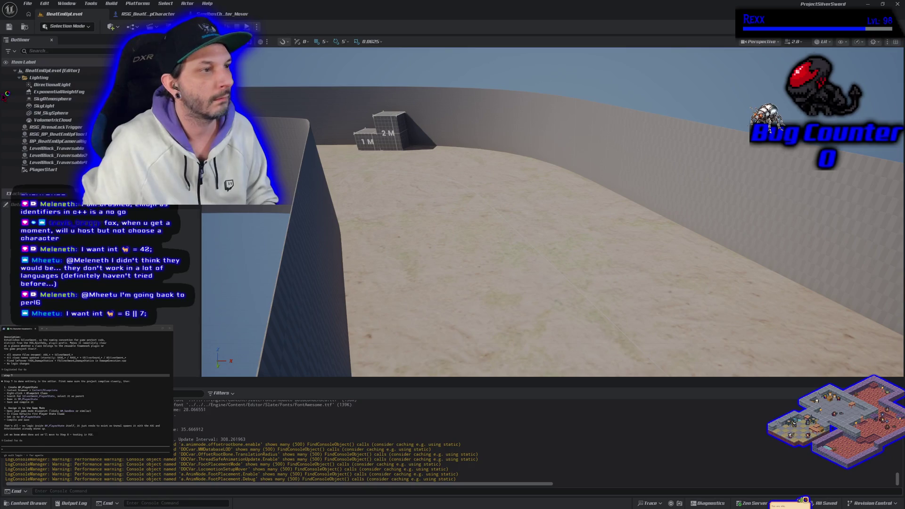
{"action": "key", "text": "super+Left"}
{"action": "key", "text": "super+Right"}
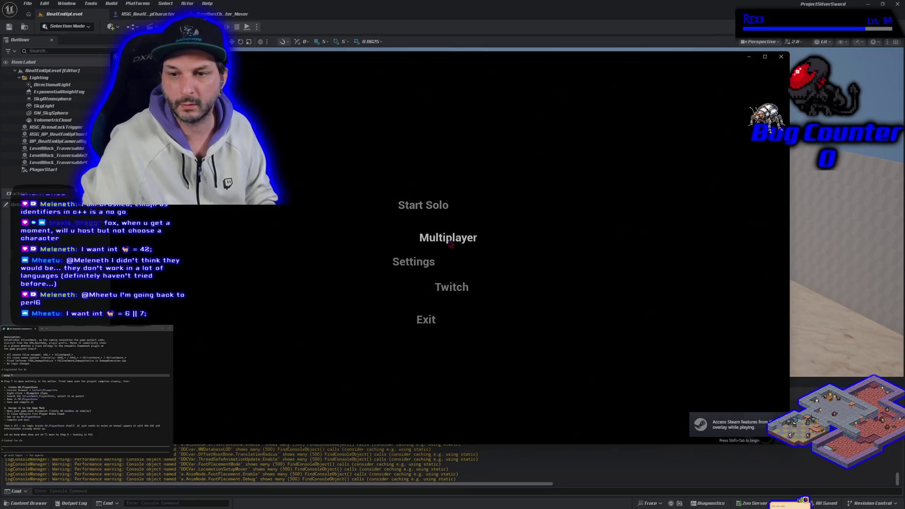
{"action": "left_click", "coordinate": [449, 242]}
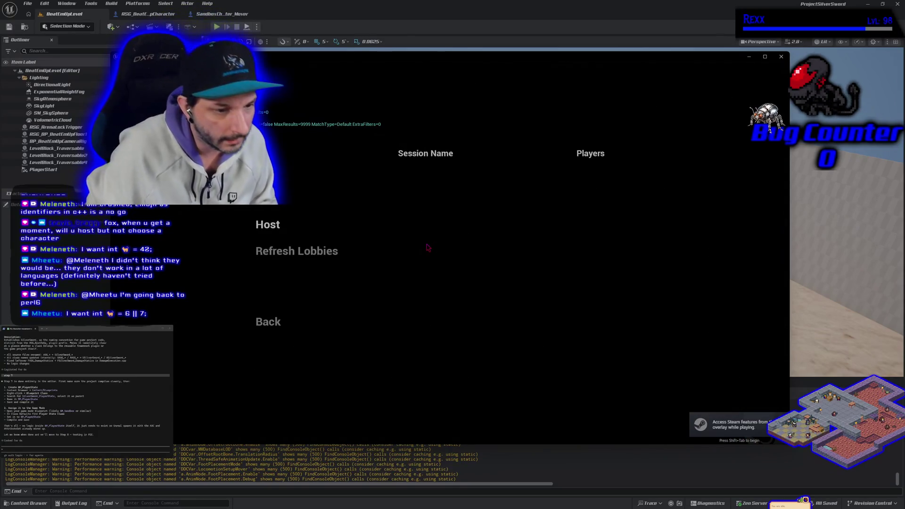
{"action": "left_click", "coordinate": [278, 229]}
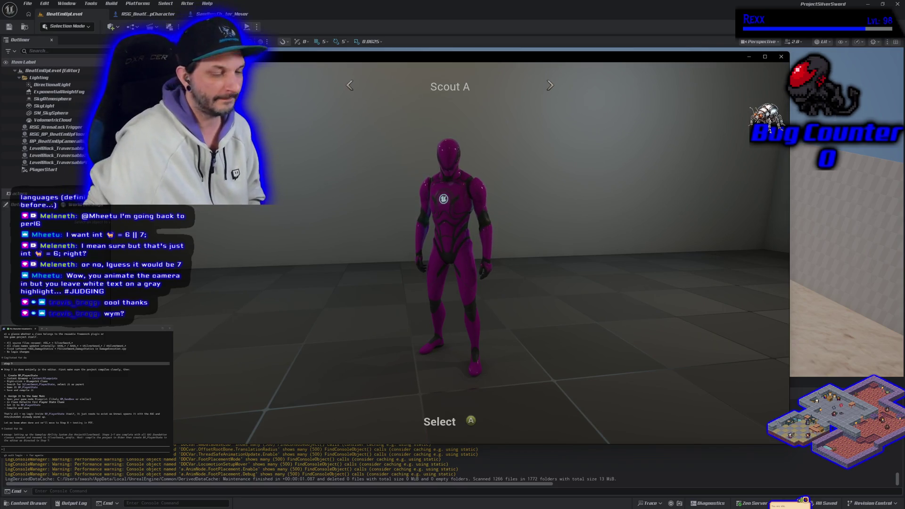
{"action": "key", "text": "Escape"}
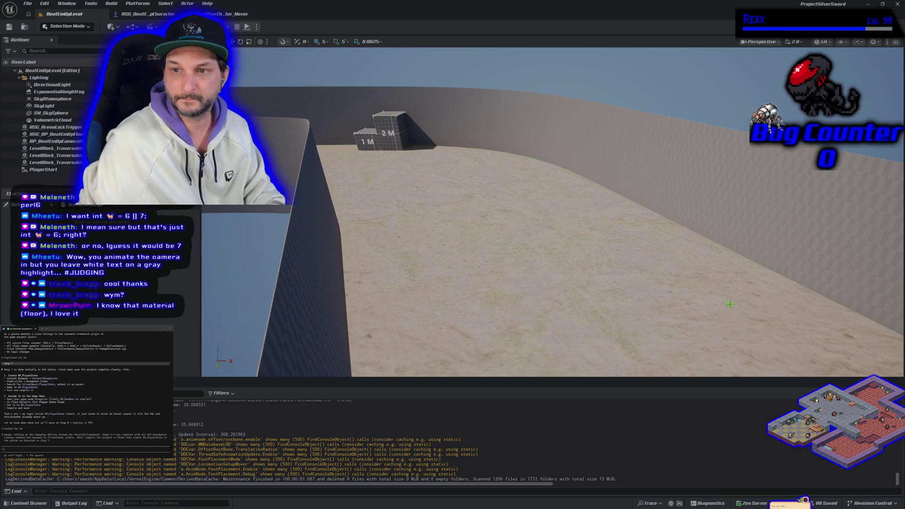
{"action": "key", "text": "alt+p"}
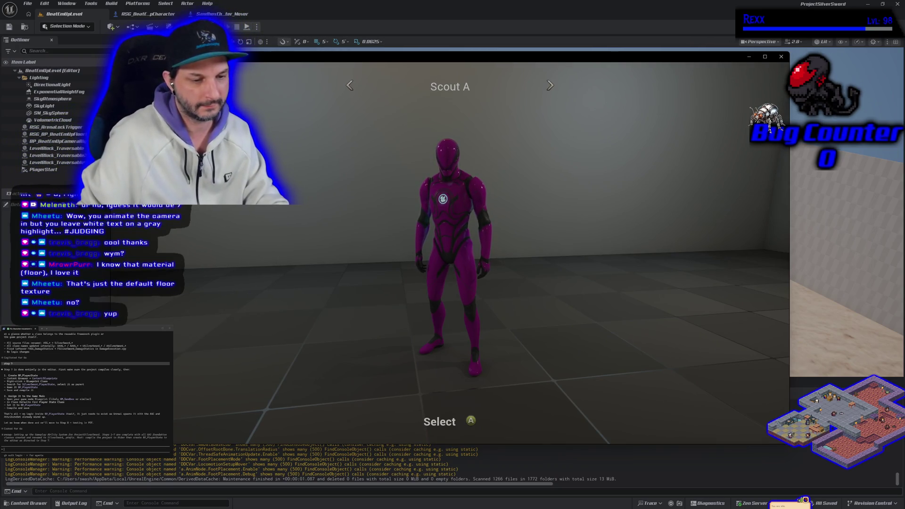
{"action": "key", "text": "shift+F1"}
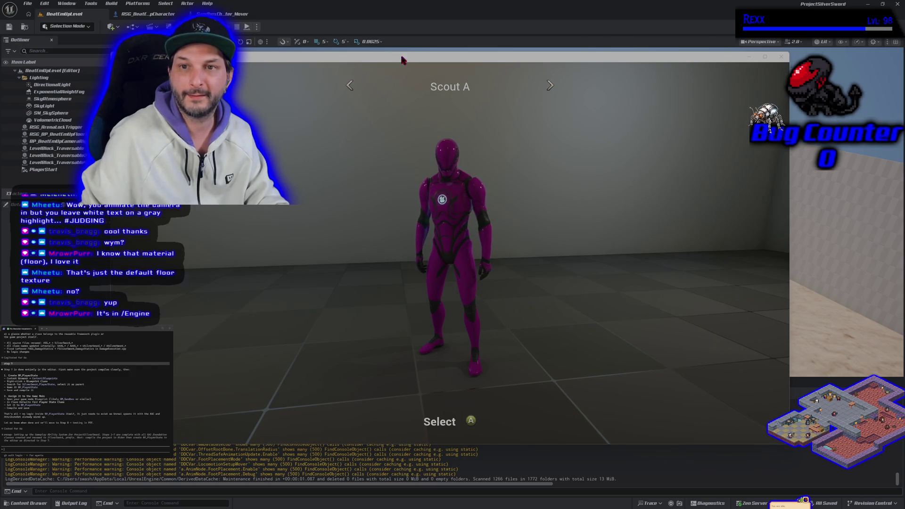
{"action": "key", "text": "alt+Tab"}
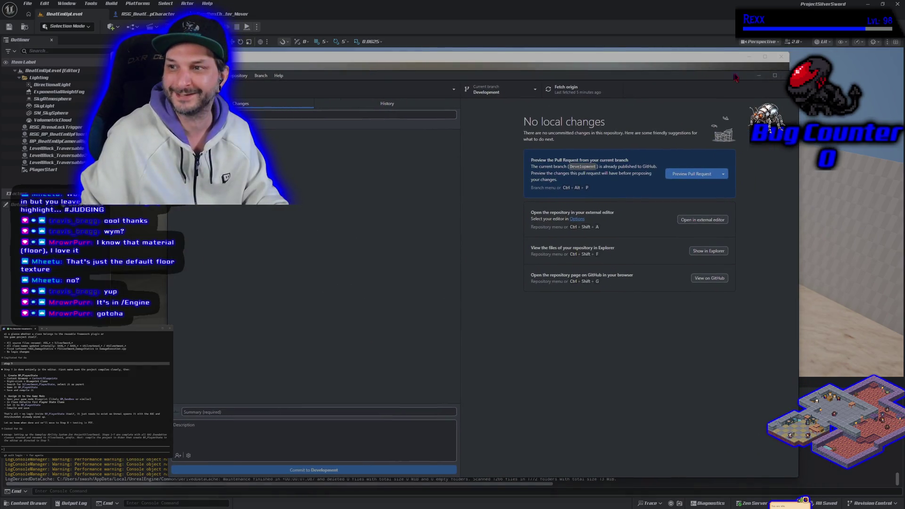
{"action": "key", "text": "alt+Tab"}
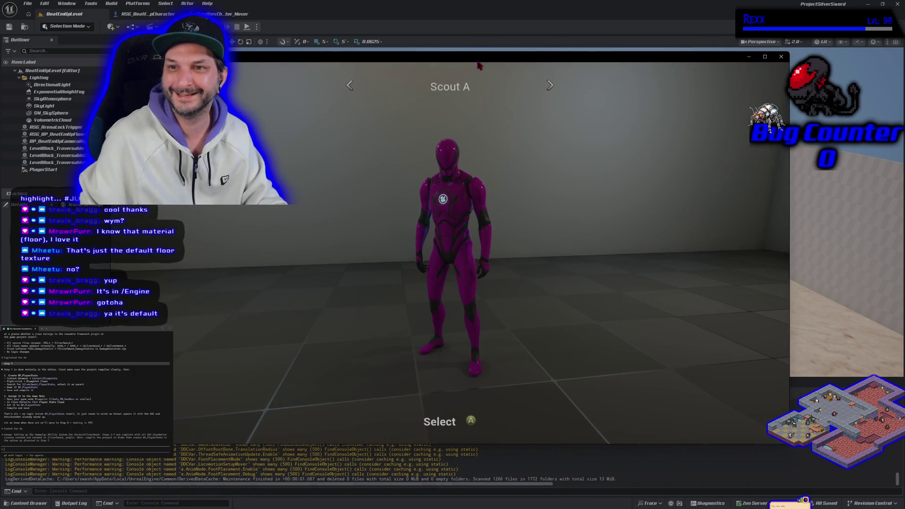
{"action": "left_click", "coordinate": [781, 56]}
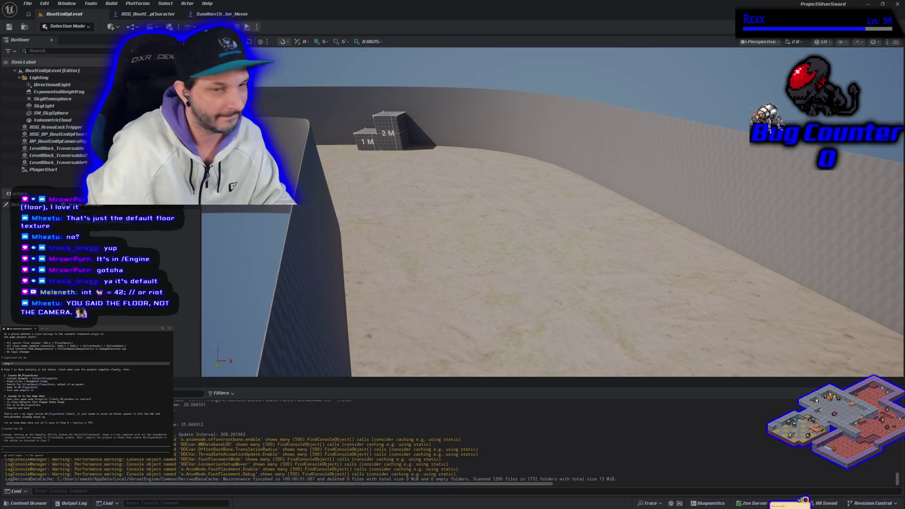
Open the empty PlayerState folder in the Content Drawer and start a new Blueprint Class there
{"action": "left_click", "coordinate": [24, 503]}
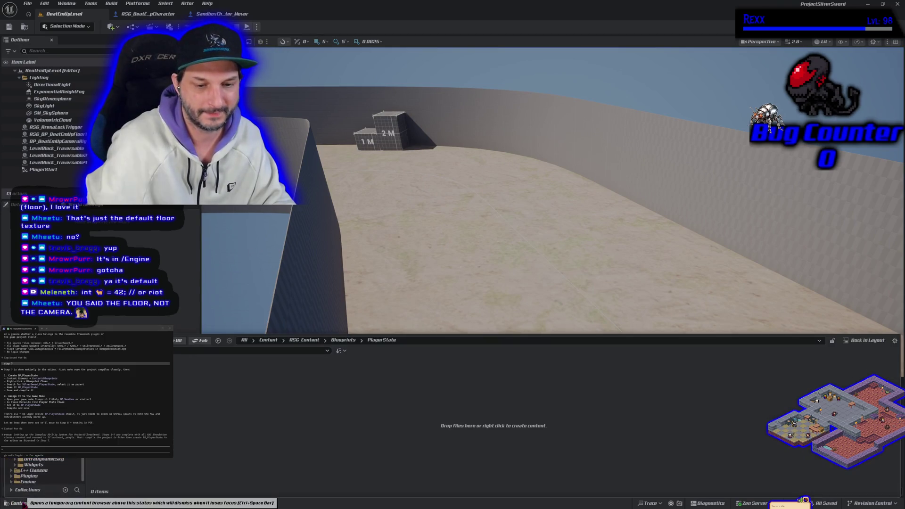
{"action": "left_click", "coordinate": [343, 340]}
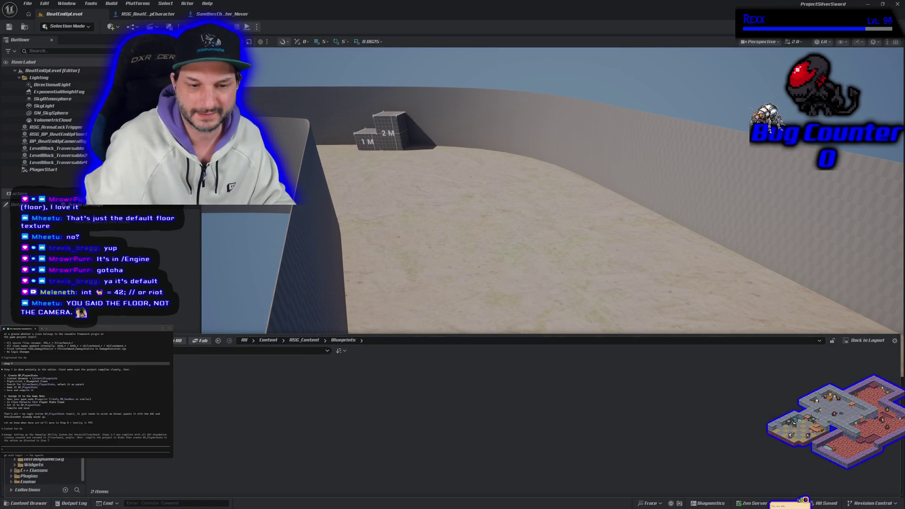
{"action": "left_click", "coordinate": [242, 441]}
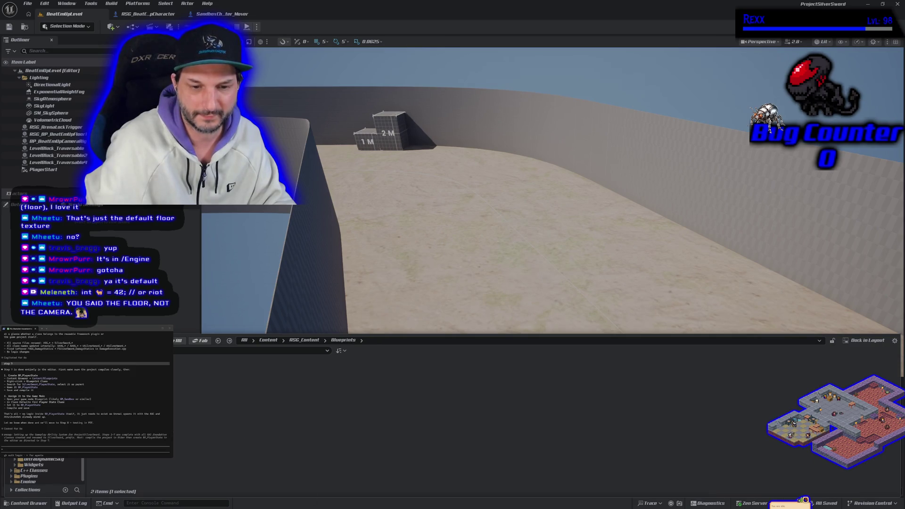
{"action": "double_click", "coordinate": [140, 387]}
{"action": "right_click", "coordinate": [138, 392]}
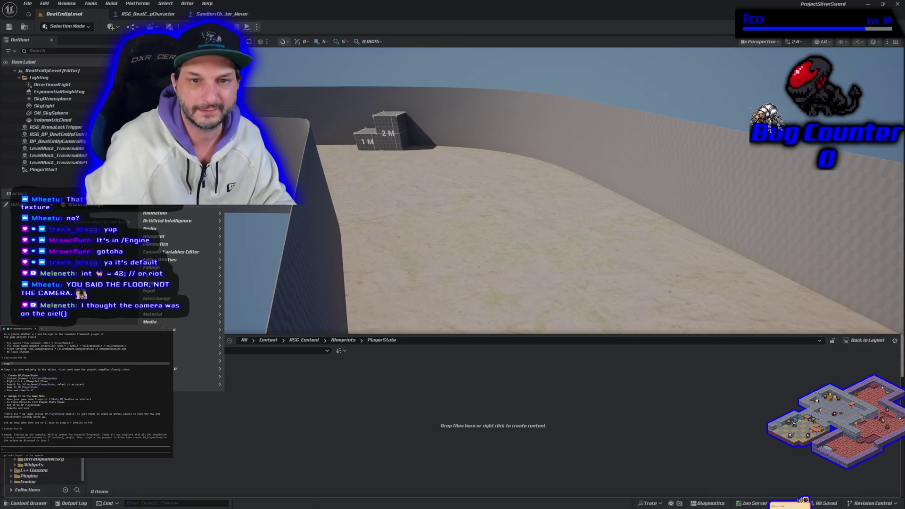
{"action": "left_click", "coordinate": [160, 155]}
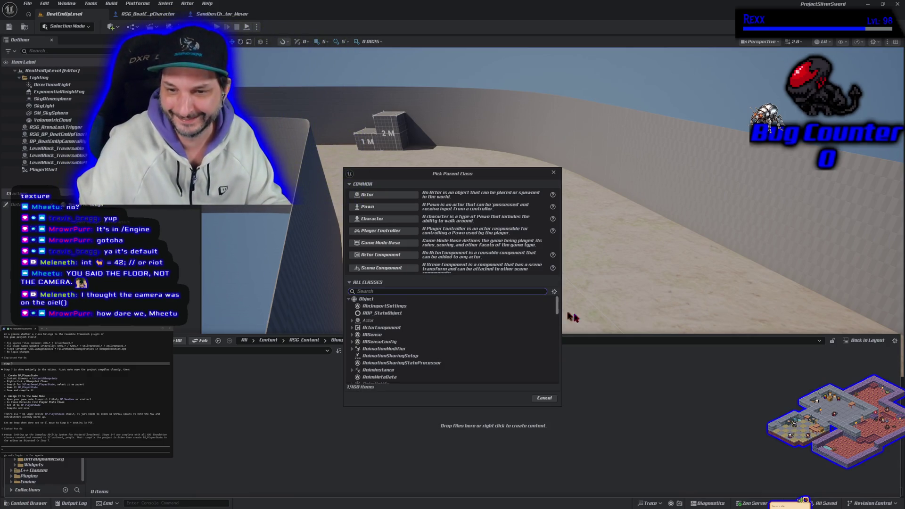
Search 'silvers' and create the Blueprint with SilverSword_PlayerState as its parent class
{"action": "left_click_drag", "start_coordinate": [453, 179], "coordinate": [249, 235]}
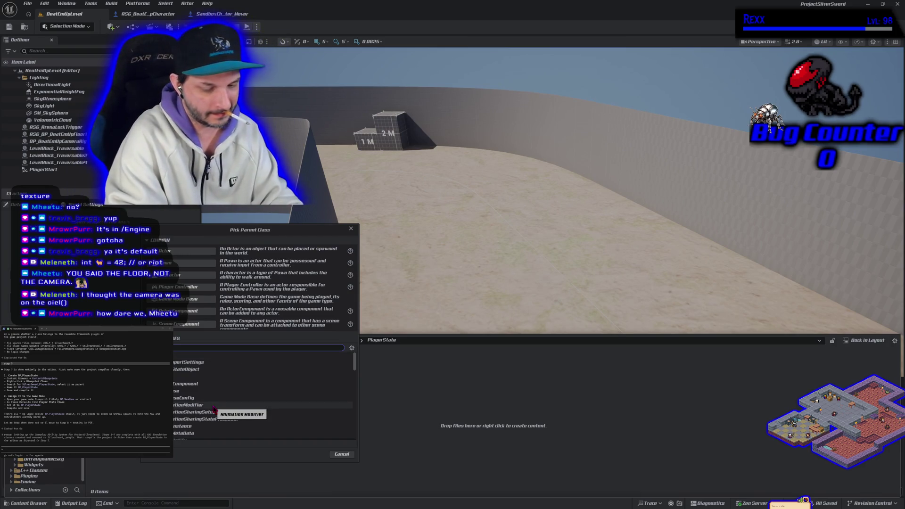
{"action": "type", "text": "silvers"}
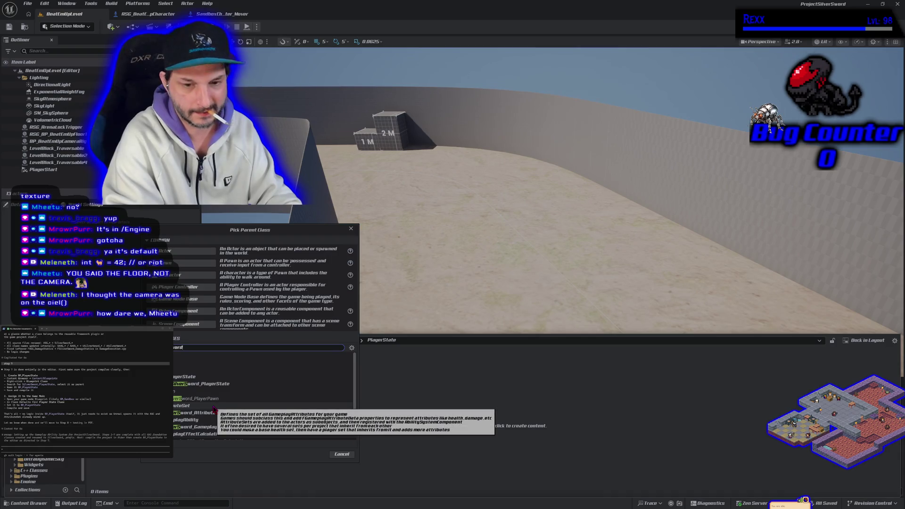
{"action": "left_click", "coordinate": [207, 383]}
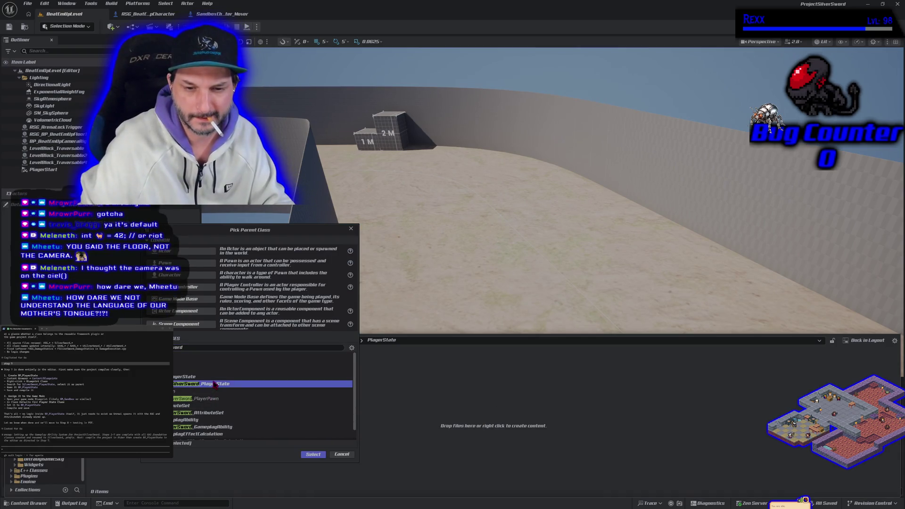
{"action": "left_click", "coordinate": [315, 453]}
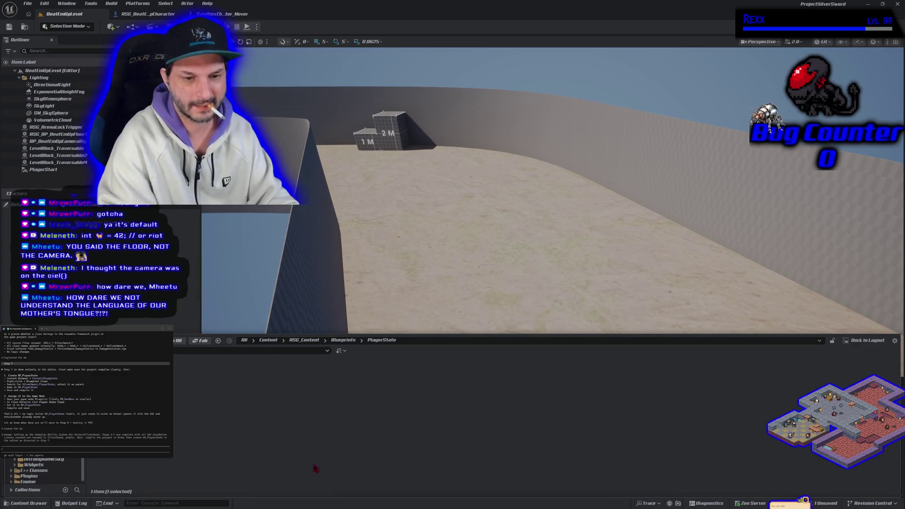
Save the new PlayerState Blueprint and navigate back up to Content > Blueprints
{"action": "key", "text": "ctrl+s"}
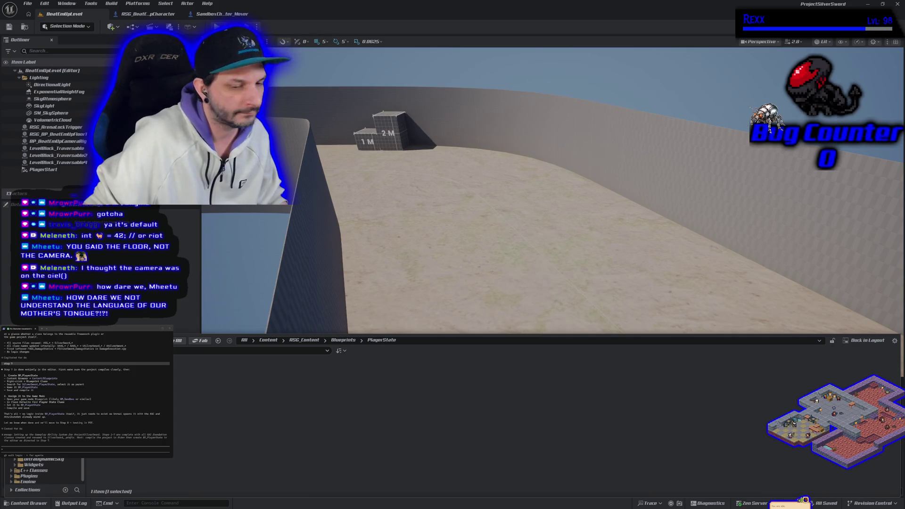
{"action": "key", "text": "alt+Left"}
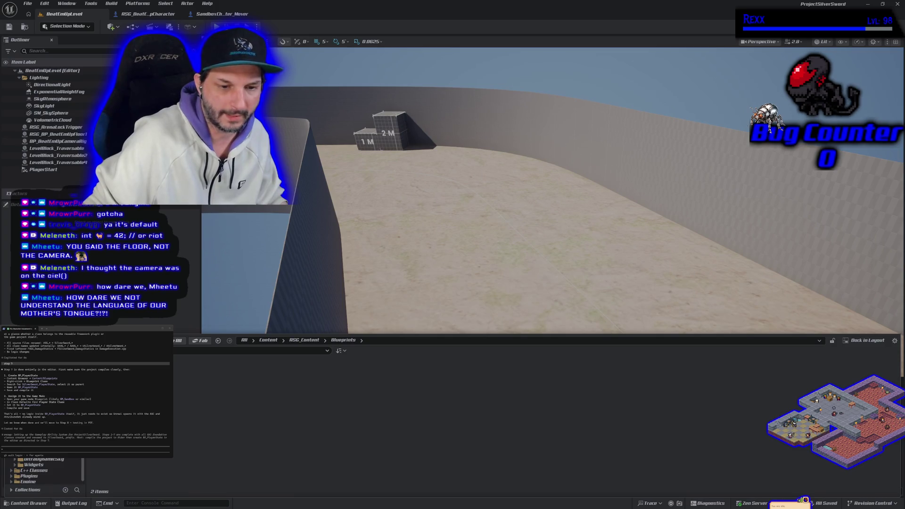
{"action": "key", "text": "alt+Left"}
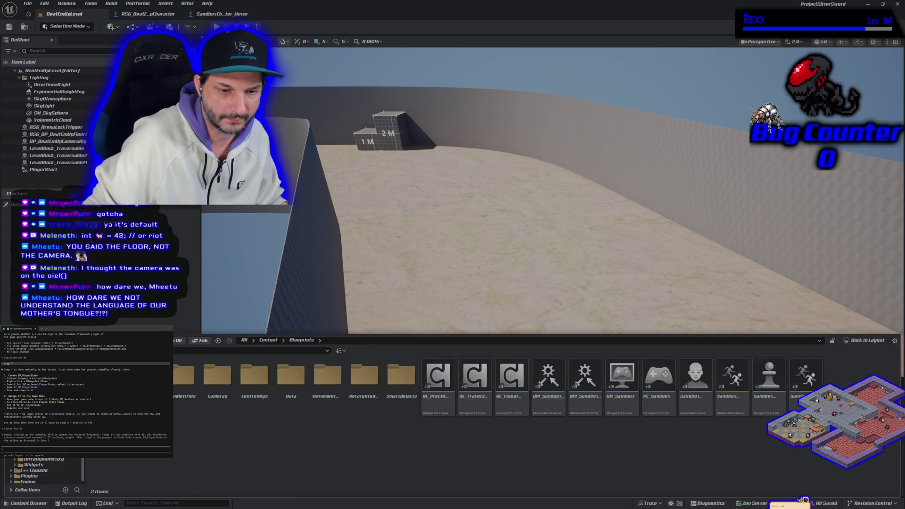
In GM_Sandbox, set Player State Class to BP_SilverSword_PlayerState and save the game mode
{"action": "double_click", "coordinate": [618, 395]}
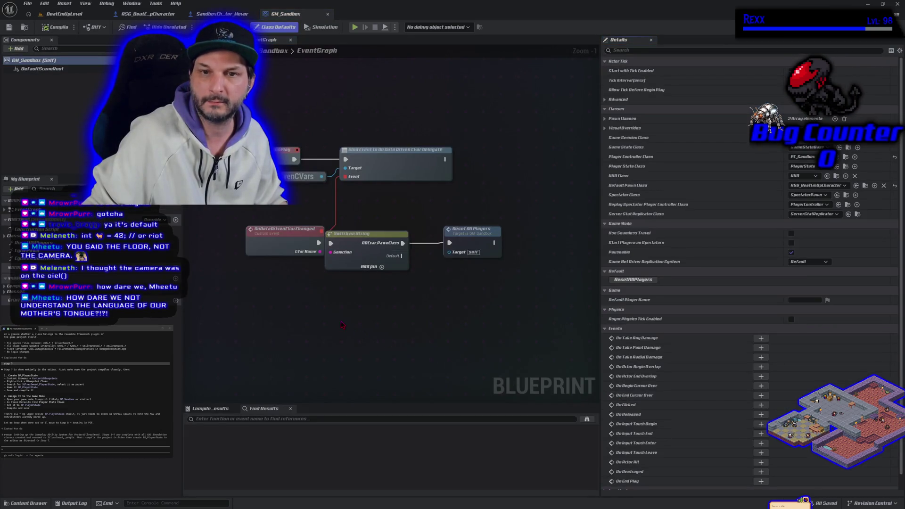
{"action": "scroll", "coordinate": [349, 329], "scroll_direction": "down", "scroll_amount": 1}
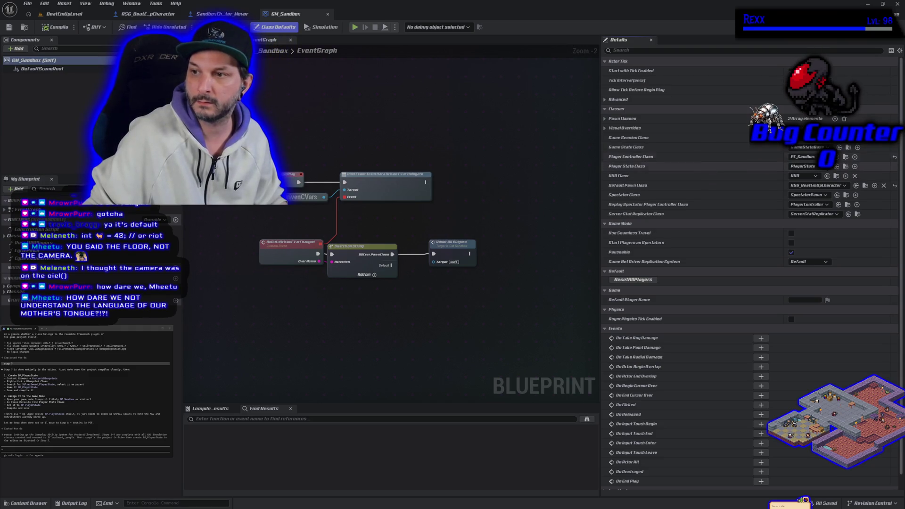
{"action": "left_click", "coordinate": [822, 166]}
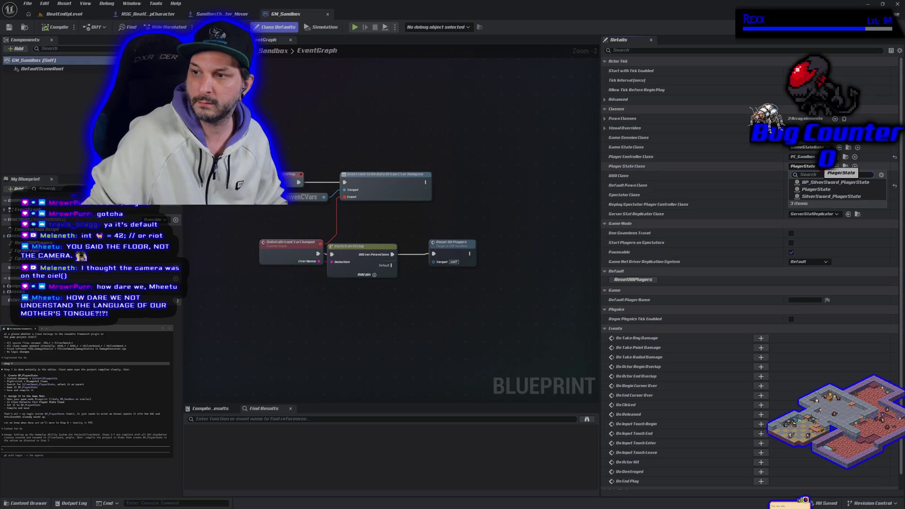
{"action": "left_click", "coordinate": [826, 183]}
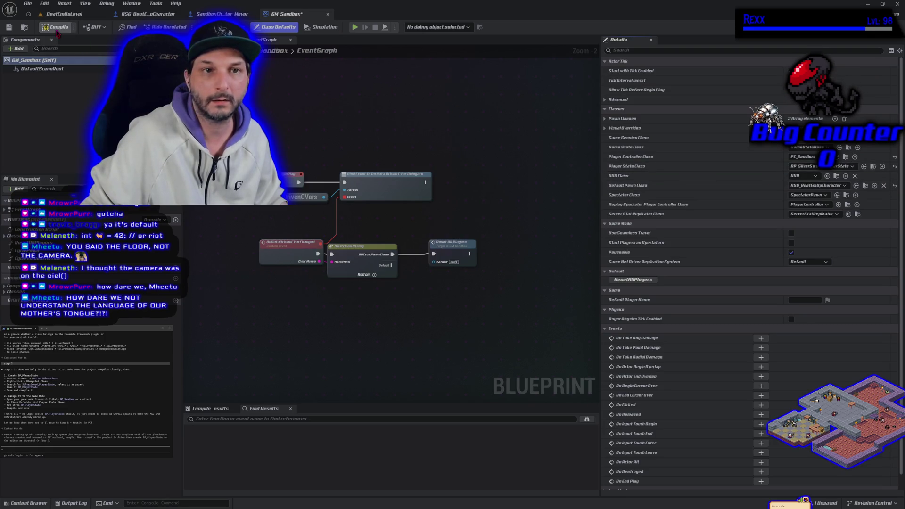
{"action": "left_click", "coordinate": [14, 30]}
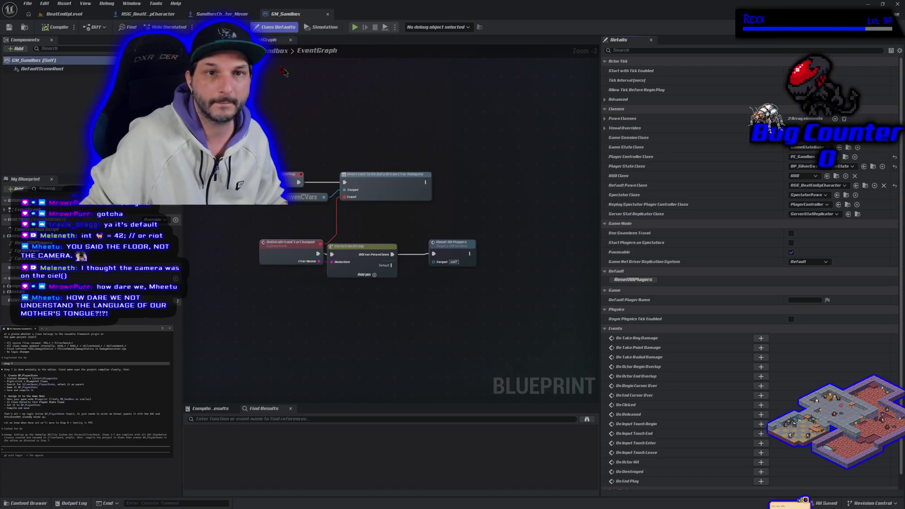
Return to the BeatEmUpLevel tab and orbit the camera up over the winding floor path
{"action": "left_click", "coordinate": [62, 14]}
{"action": "left_click_drag", "start_coordinate": [387, 283], "coordinate": [386, 284]}
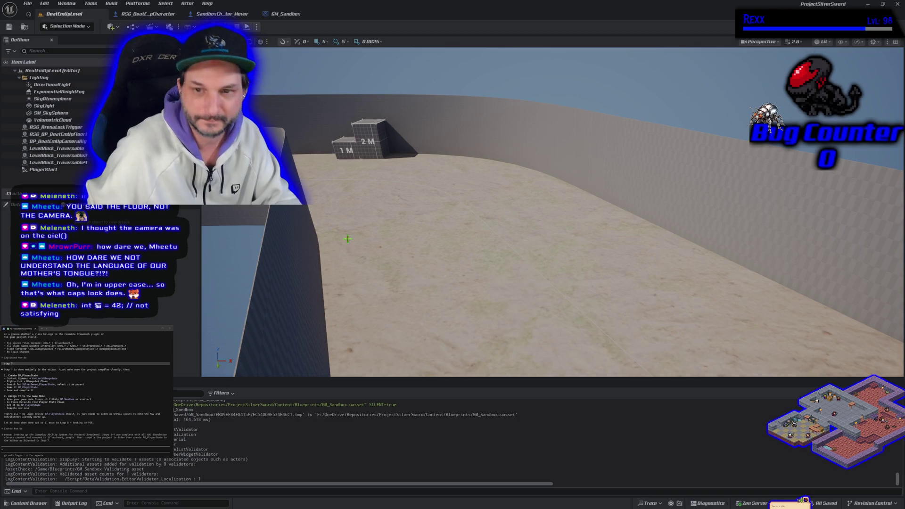
{"action": "left_click_drag", "start_coordinate": [286, 241], "coordinate": [287, 271]}
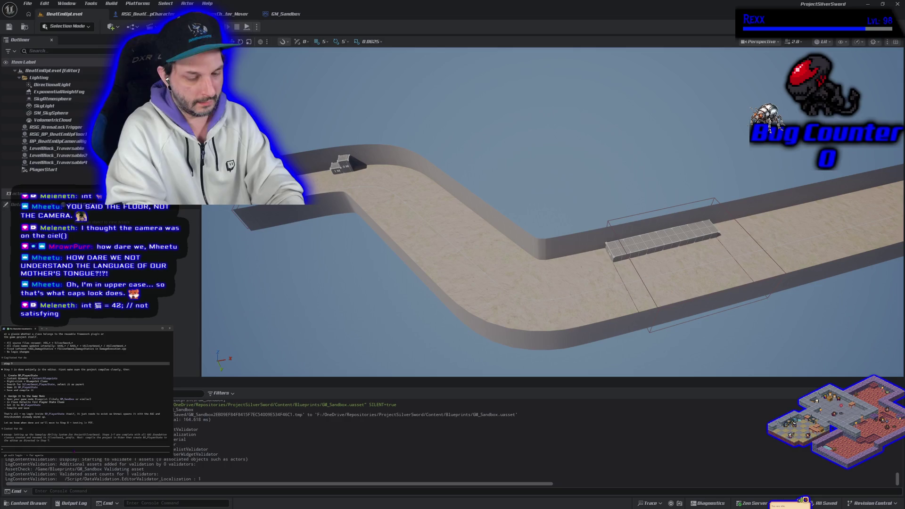
Tell Claude Code that the PlayerState BP was made and set in GM_Sandbox
{"action": "type", "text": "ok"}
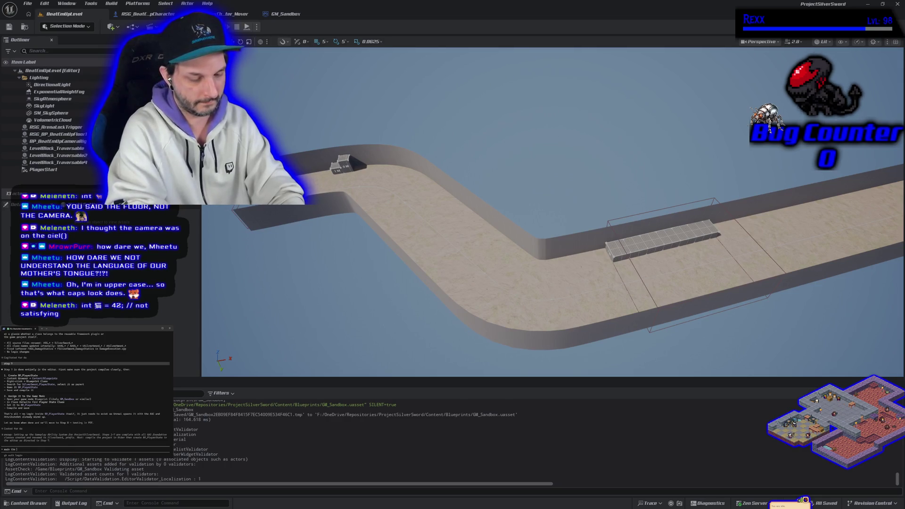
{"action": "type", "text": "bp, now"}
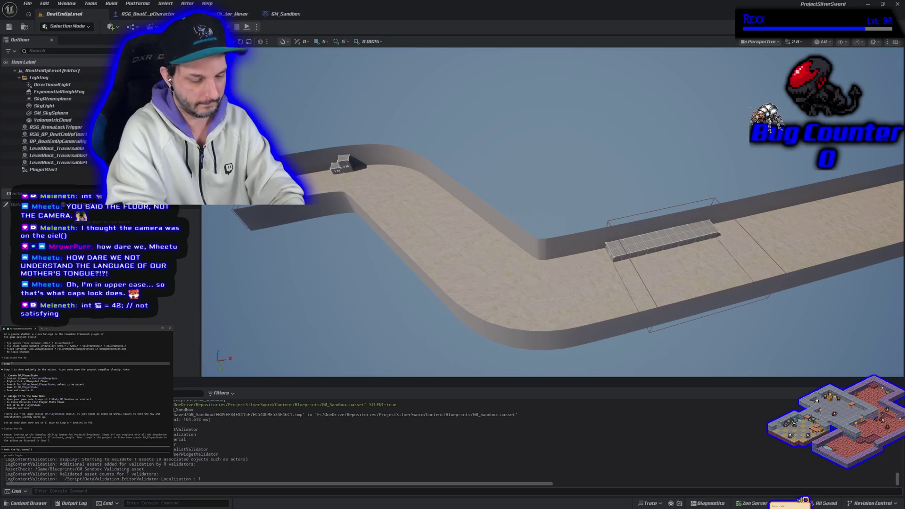
{"action": "type", "text": "word saved the"}
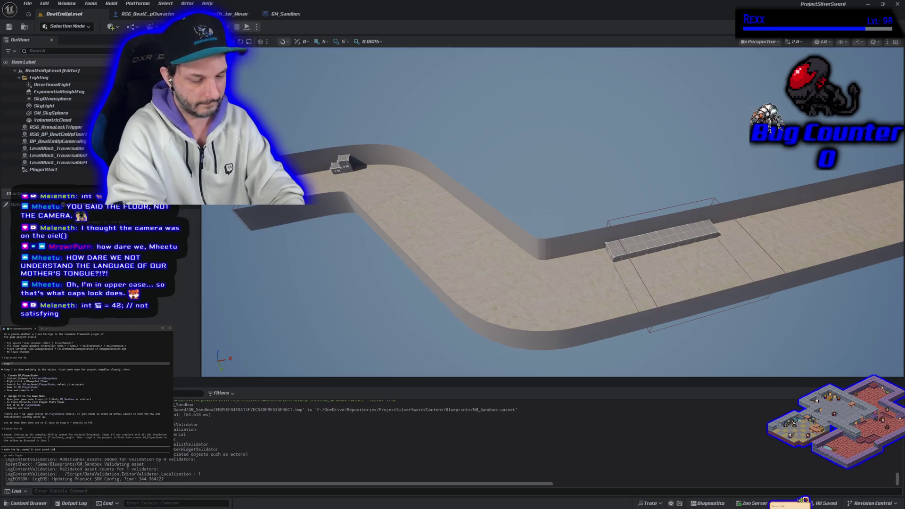
{"action": "type", "text": " co"}
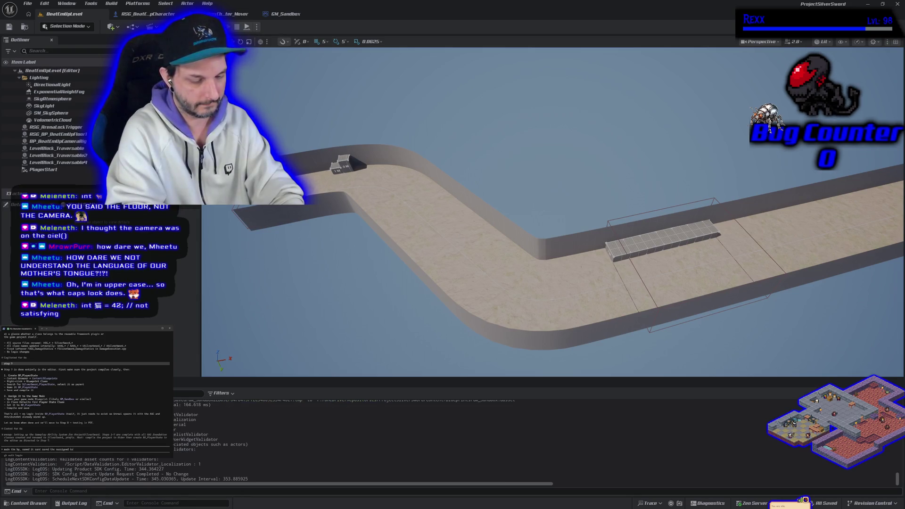
{"action": "type", "text": "t"}
{"action": "type", "text": "t in GM_Sandbox"}
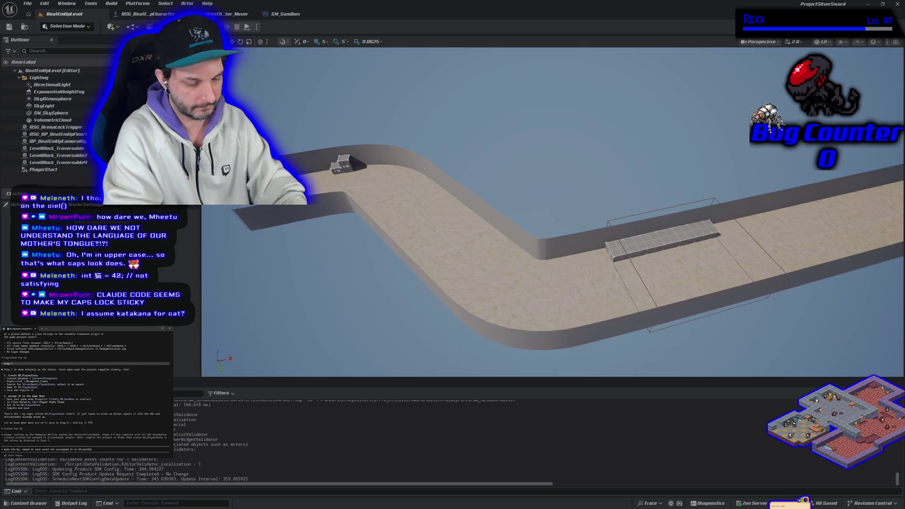
{"action": "key", "text": "Return"}
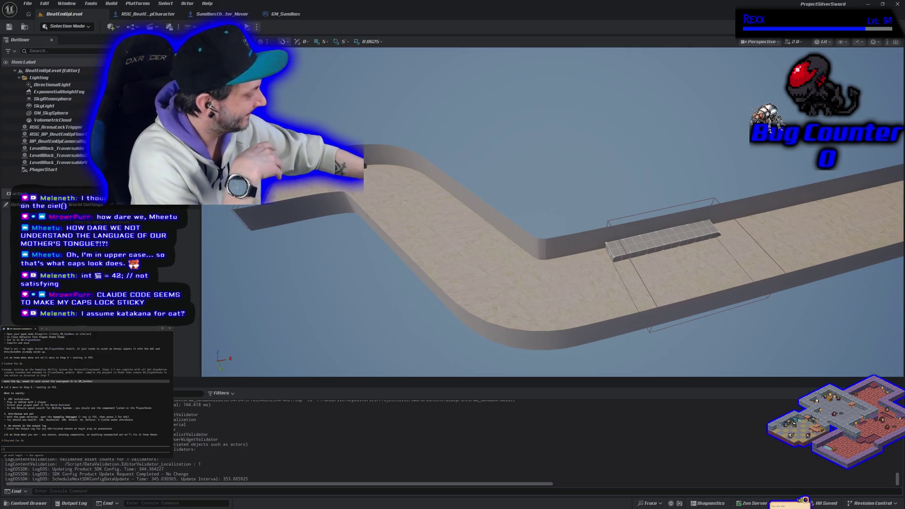
{"action": "key", "text": "alt+p"}
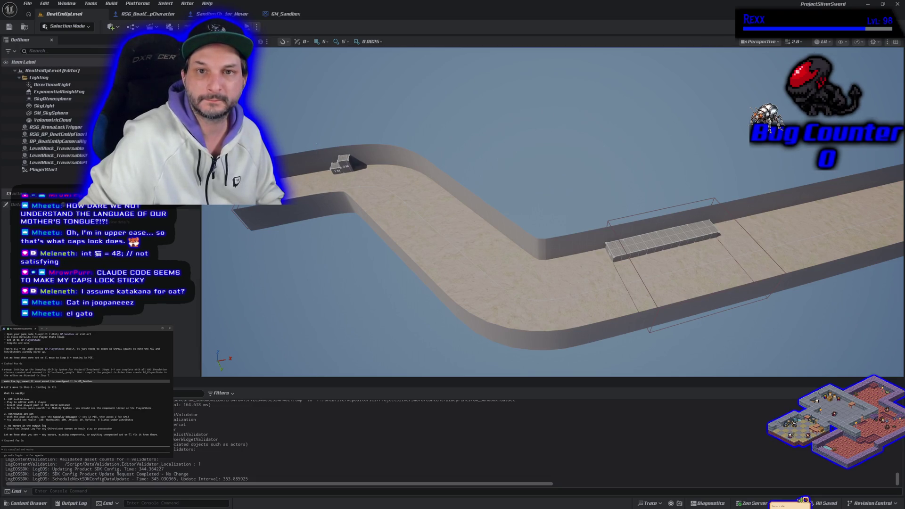
{"action": "left_click", "coordinate": [257, 27]}
{"action": "left_click", "coordinate": [257, 27]}
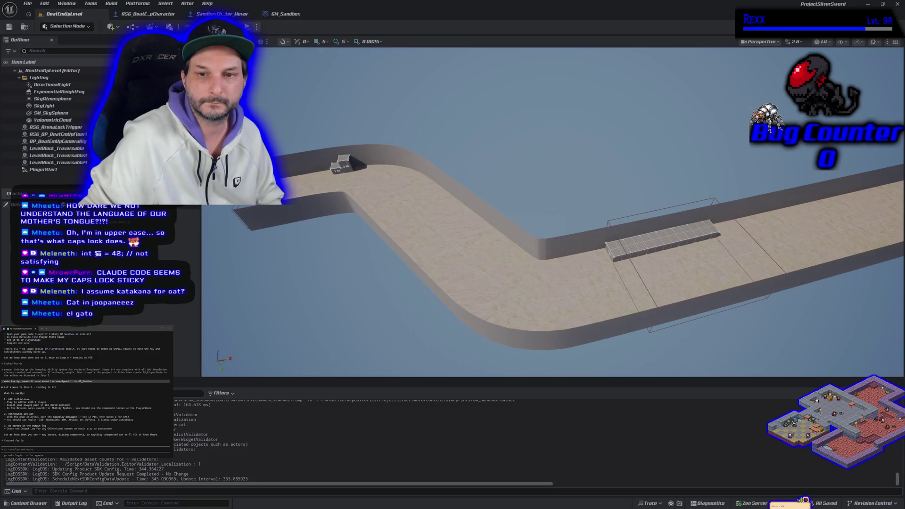
{"action": "key", "text": "alt+p"}
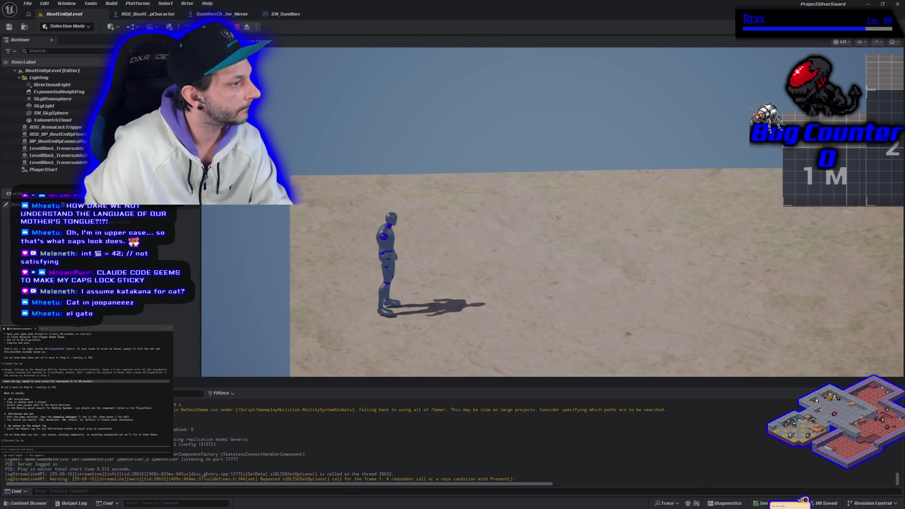
{"action": "key", "text": "Escape"}
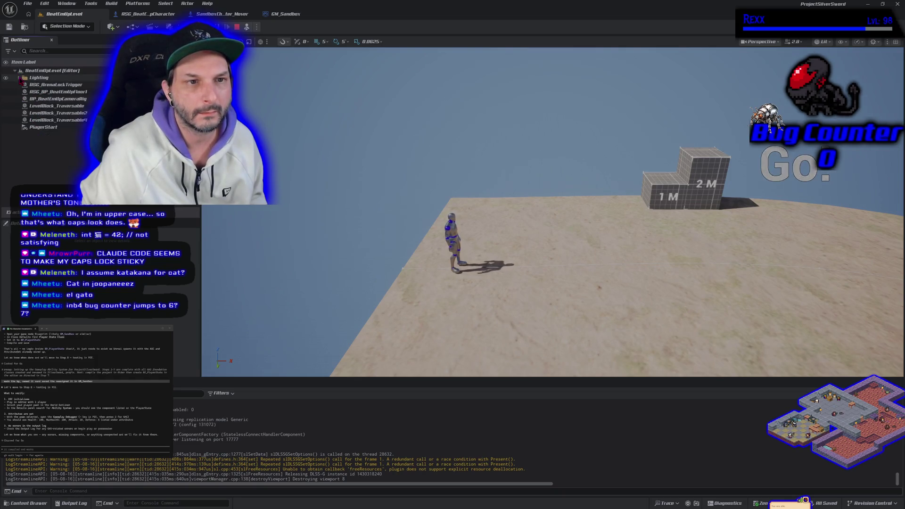
Collapse the Lighting folder in the Outliner and select the player character in the viewport
{"action": "left_click", "coordinate": [19, 78]}
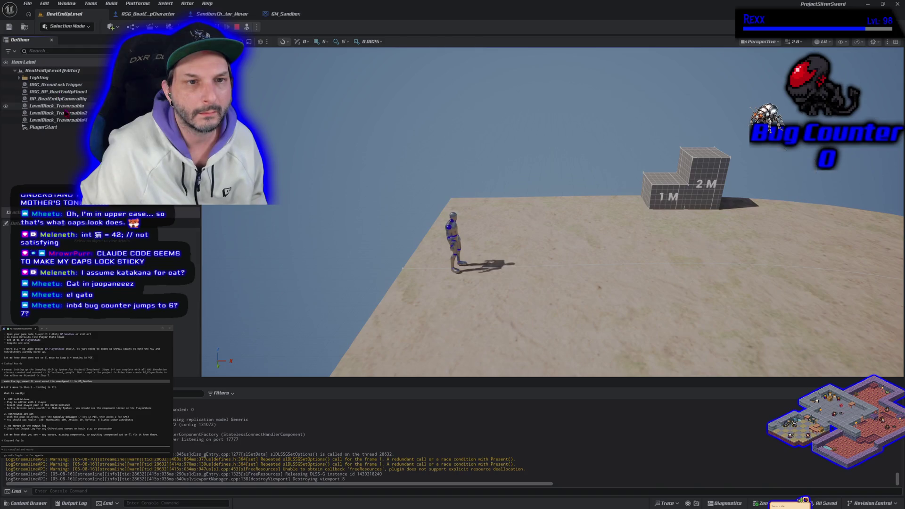
{"action": "left_click", "coordinate": [453, 236]}
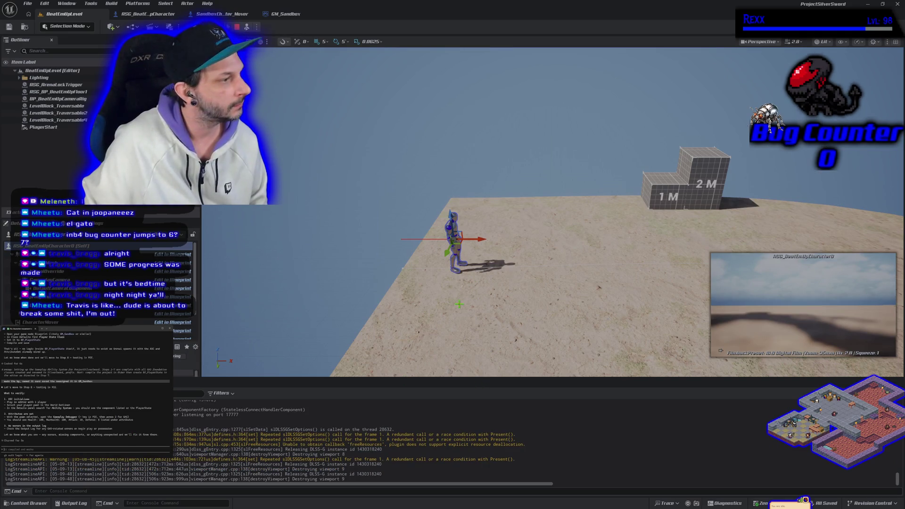
Orbit the view toward the character and the steps, then focus the console command field
{"action": "left_click_drag", "start_coordinate": [472, 302], "coordinate": [459, 304]}
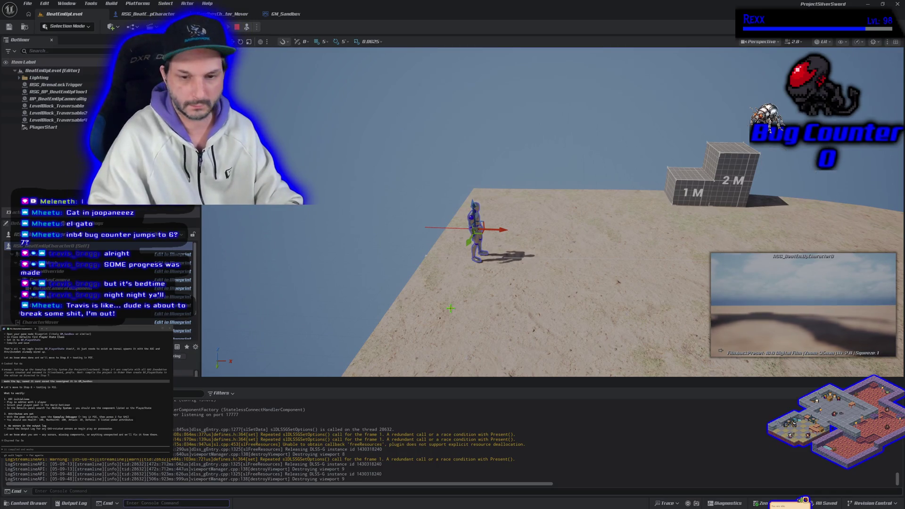
{"action": "left_click_drag", "start_coordinate": [450, 309], "coordinate": [444, 313]}
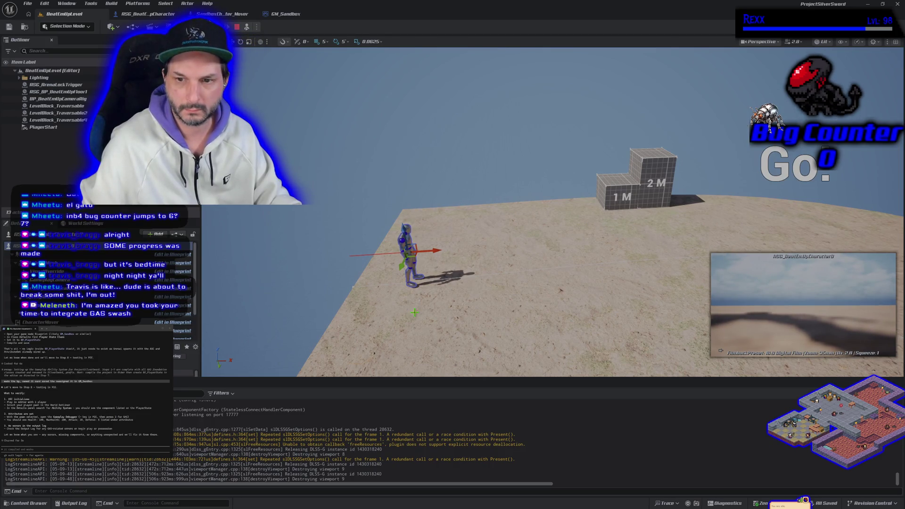
{"action": "key", "text": "grave"}
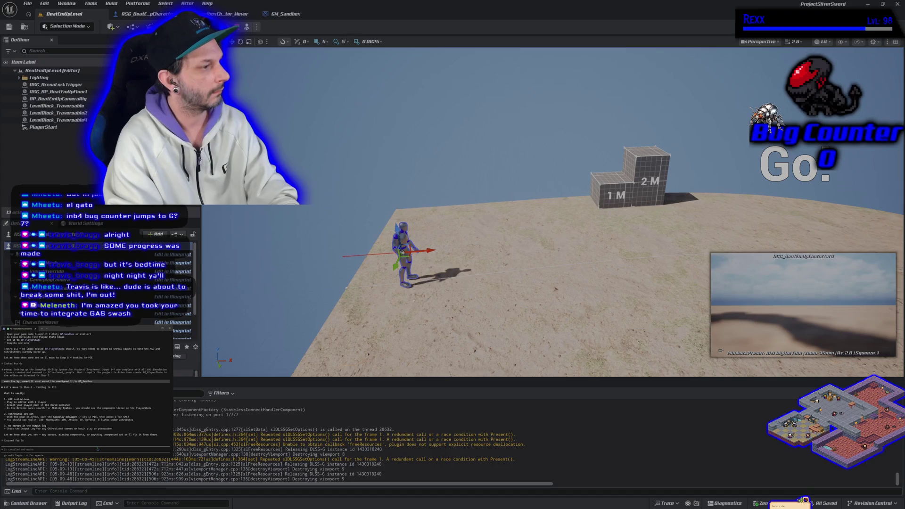
Reply to Claude Code that the component still isn't showing during play, then rotate the view
{"action": "type", "text": "i dont se"}
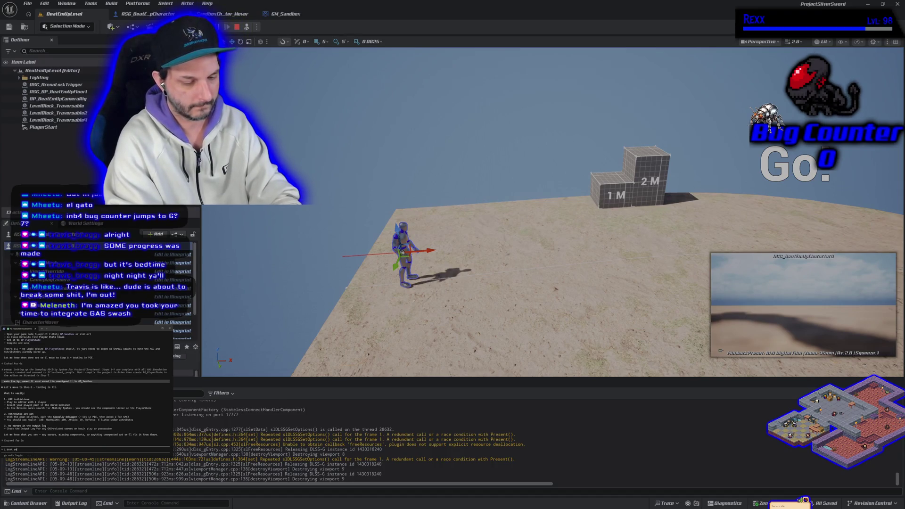
{"action": "type", "text": "pl"}
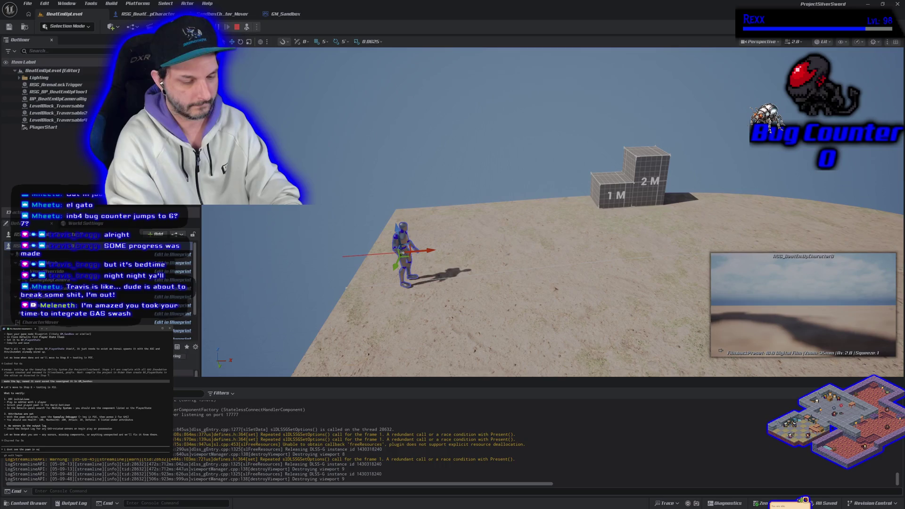
{"action": "type", "text": "ner, i selected him in pie"}
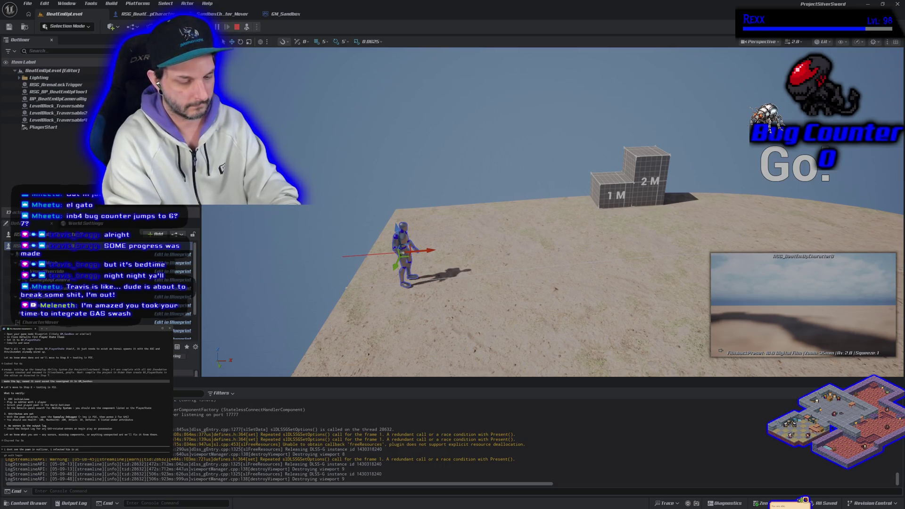
{"action": "type", "text": " the"}
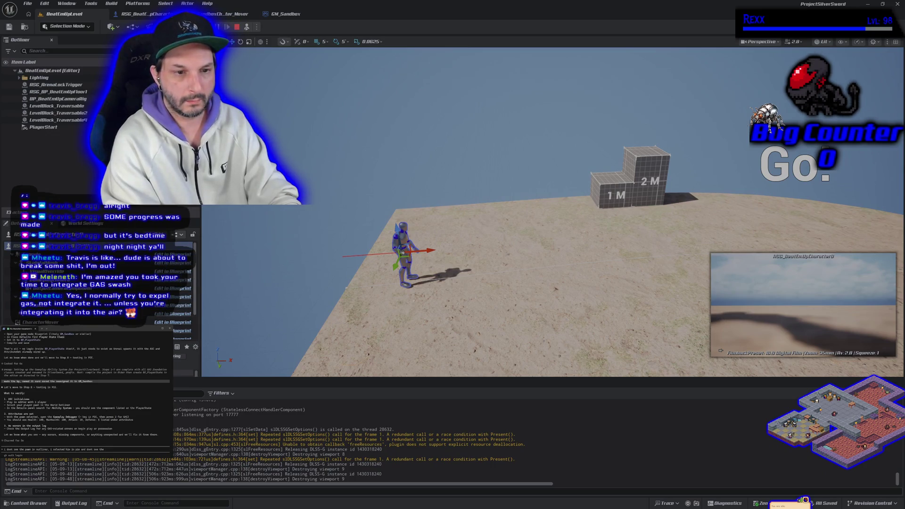
{"action": "type", "text": " compo"}
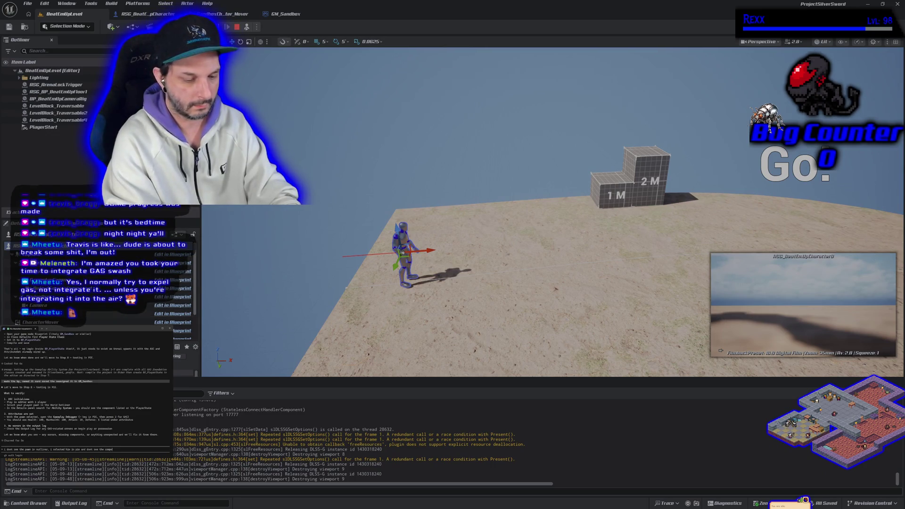
{"action": "type", "text": "nent."}
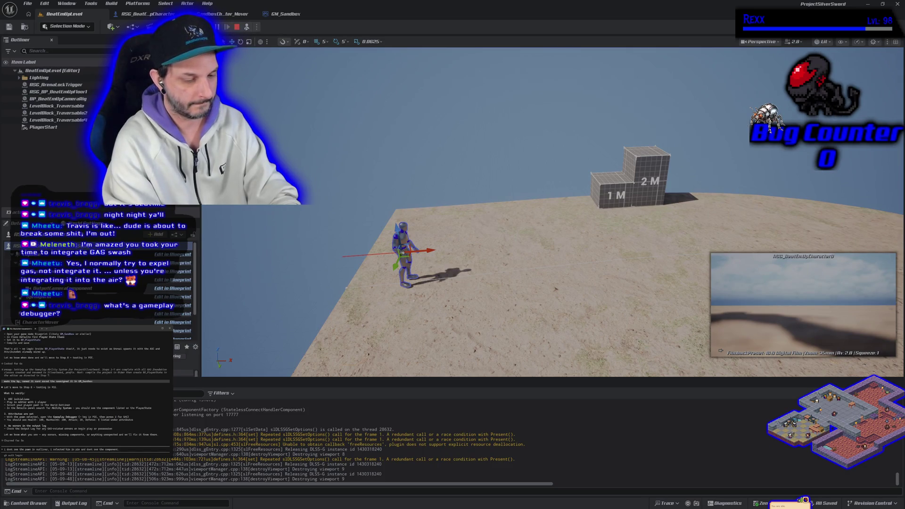
{"action": "type", "text": " i dont think ` key"}
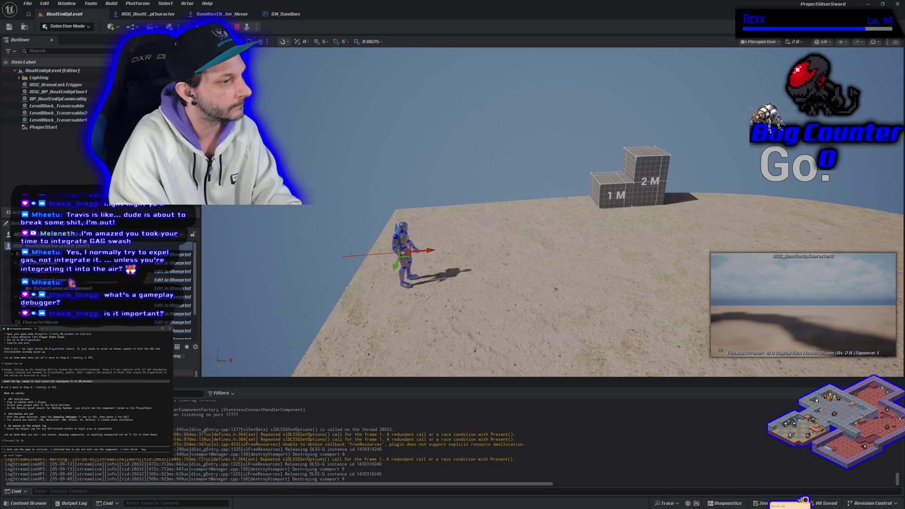
{"action": "type", "text": "w"}
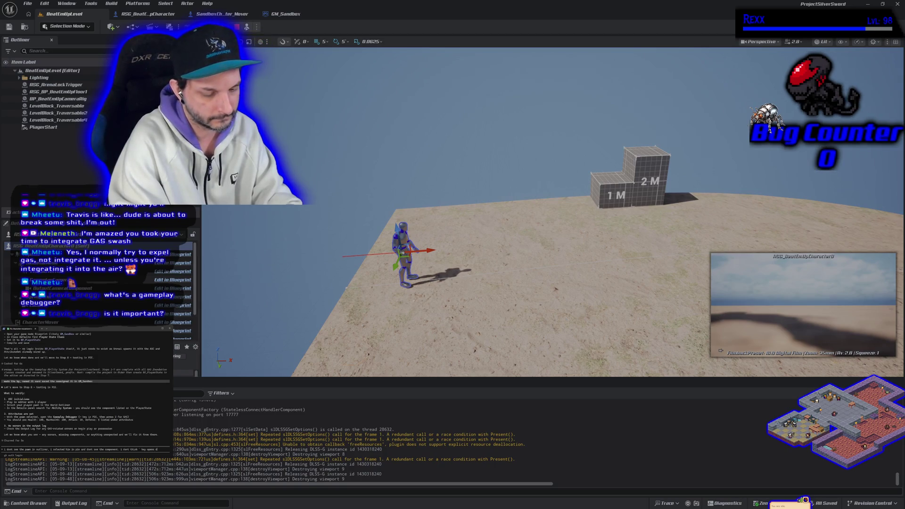
{"action": "type", "text": "gger the"}
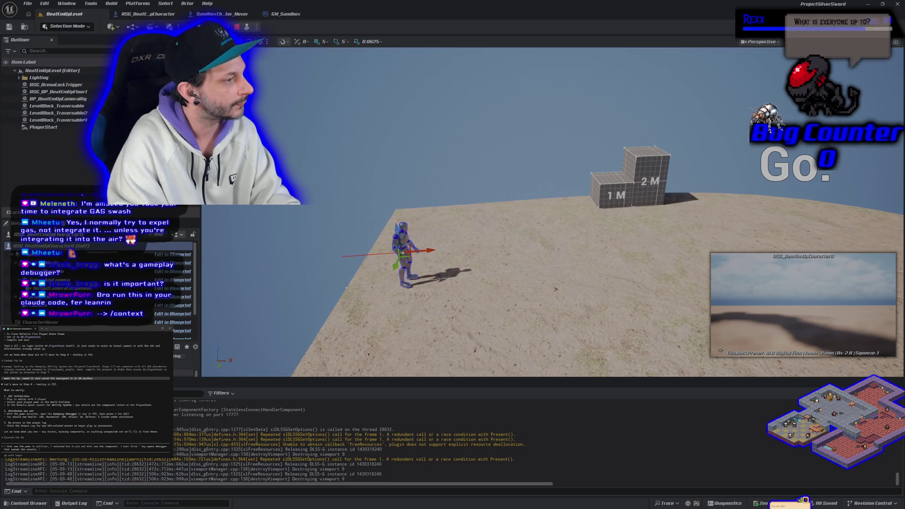
{"action": "key", "text": "Return"}
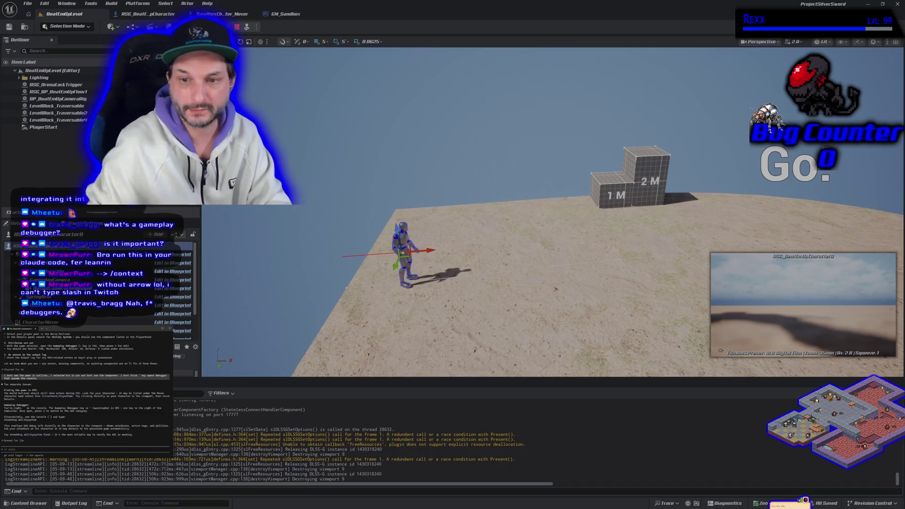
{"action": "mouse_move", "coordinate": [299, 299]}
{"action": "left_mouse_down"}
{"action": "mouse_move", "coordinate": [304, 290]}
{"action": "mouse_move", "coordinate": [361, 320]}
{"action": "left_mouse_up"}
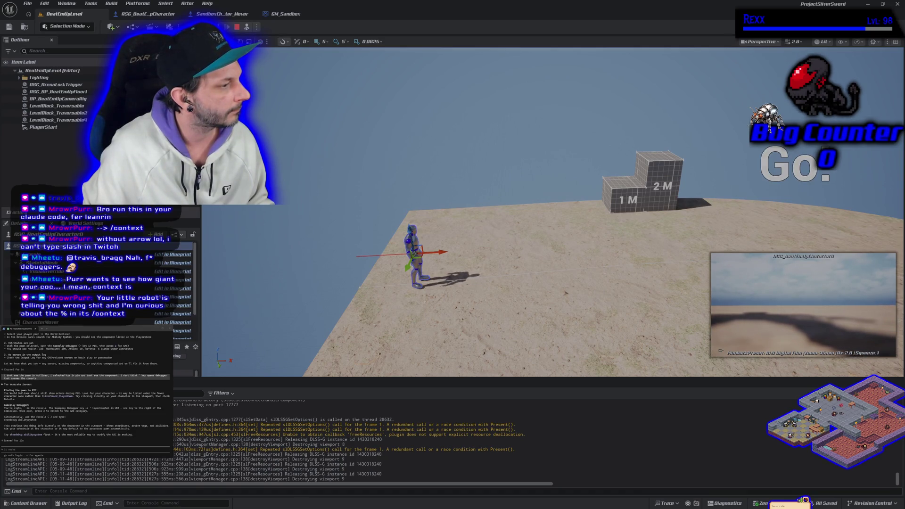
Run the ShowDebug AbilitySystem console command, autocompleted from 'showdebug ability'
{"action": "left_click", "coordinate": [74, 490]}
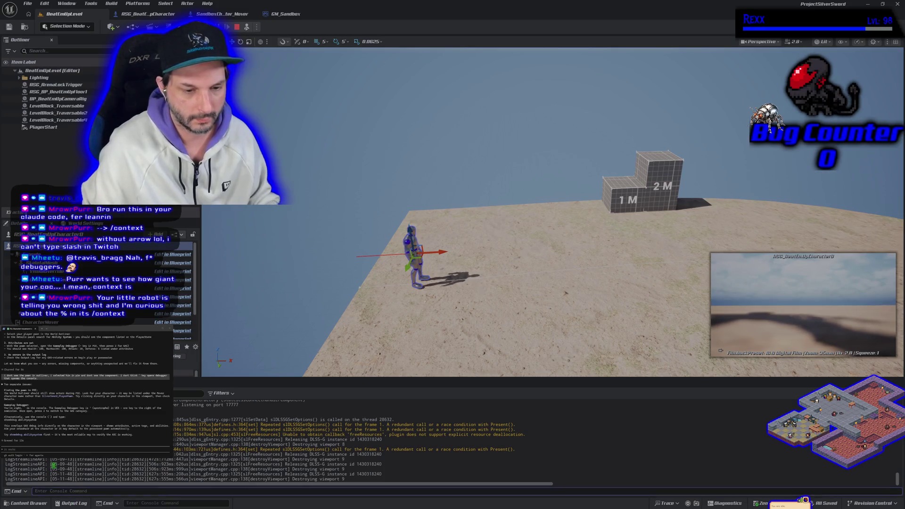
{"action": "type", "text": "showdebu"}
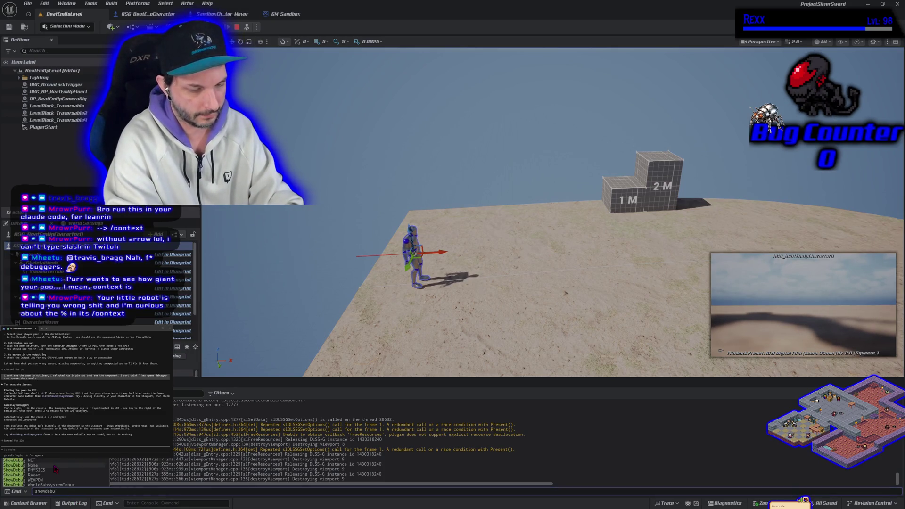
{"action": "type", "text": "g ability"}
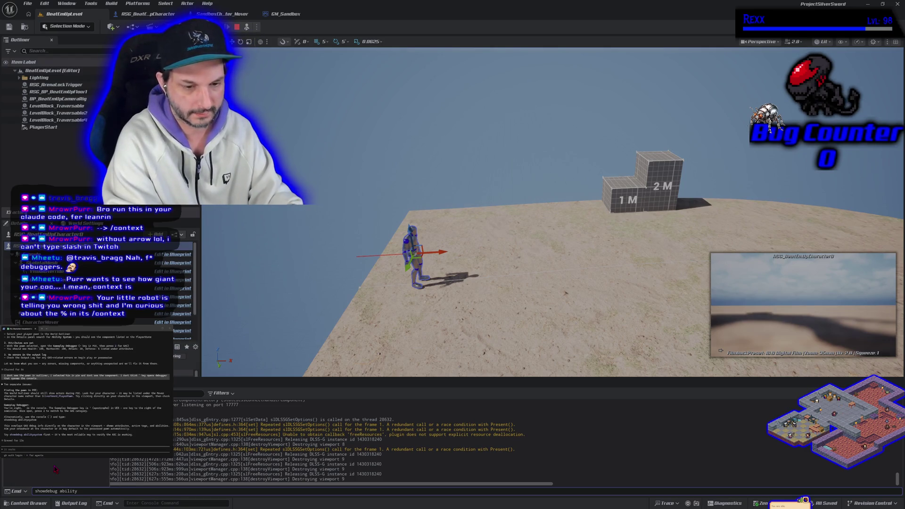
{"action": "key", "text": "Tab"}
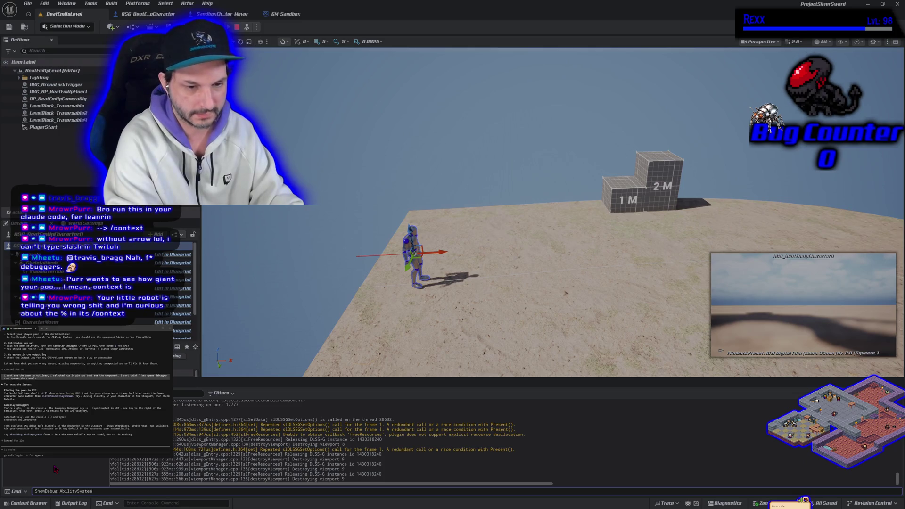
{"action": "key", "text": "Return"}
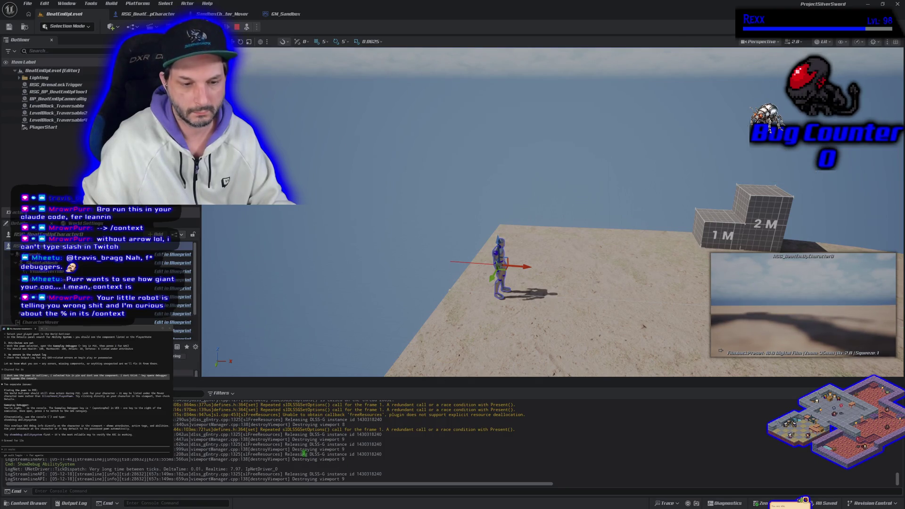
Tilt the view down, frame the character, and possess it in the running game with F8
{"action": "left_click_drag", "start_coordinate": [471, 212], "coordinate": [472, 325]}
{"action": "key", "text": "f"}
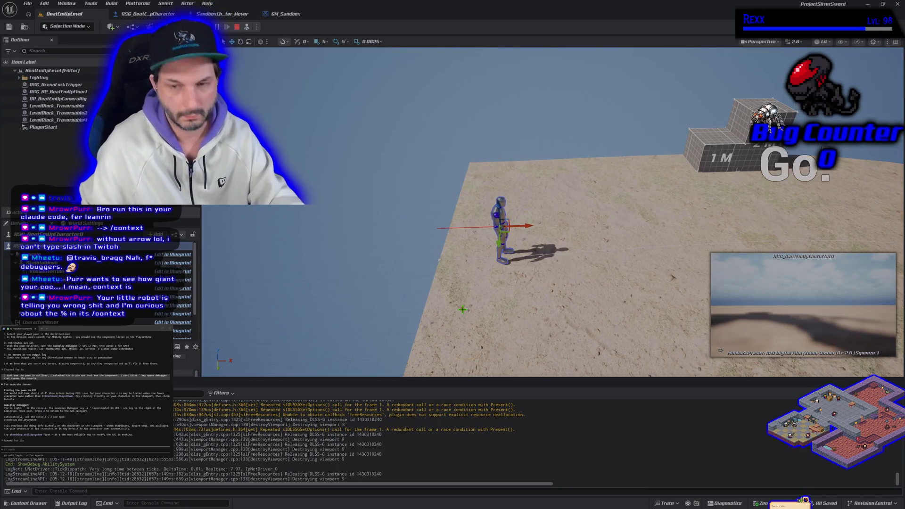
{"action": "key", "text": "F8"}
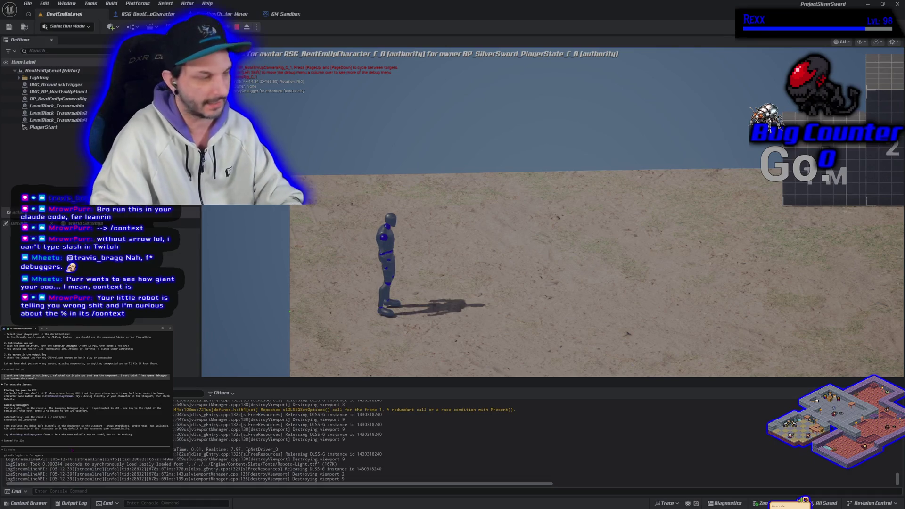
Run /context in Claude Code and move its window up and right over the game
{"action": "type", "text": "/context"}
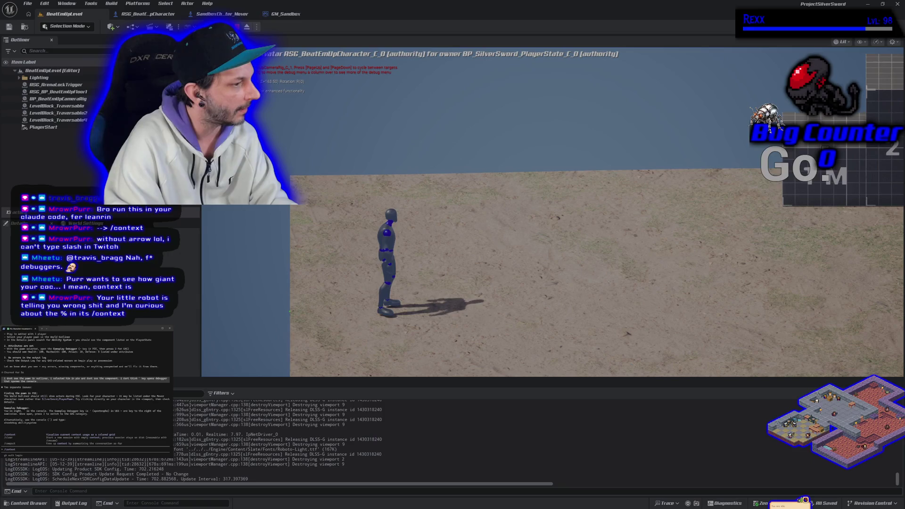
{"action": "key", "text": "Return"}
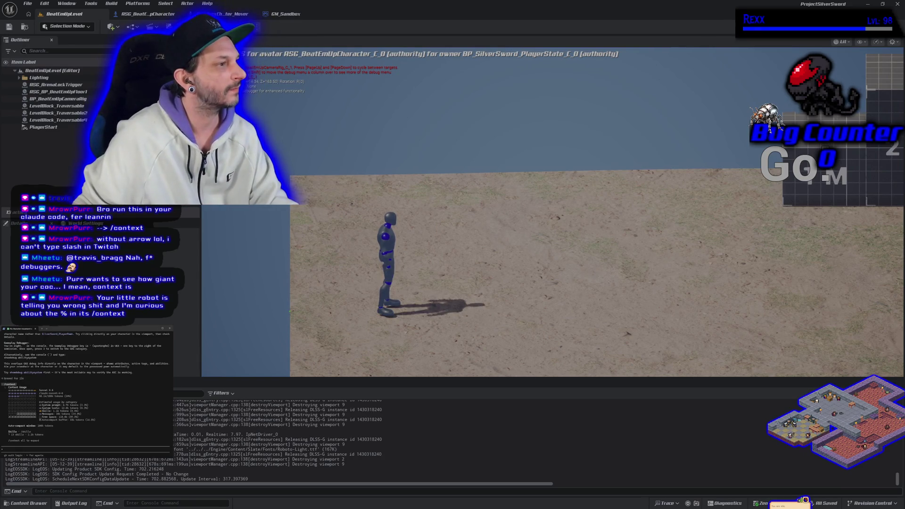
{"action": "key", "text": "alt+Tab"}
{"action": "left_click_drag", "start_coordinate": [352, 138], "coordinate": [453, 95]}
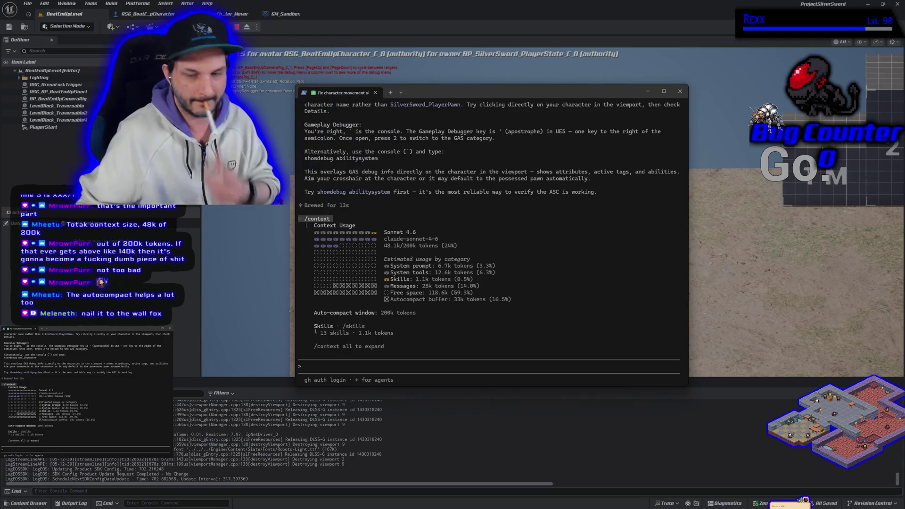
Return to the game, walk the character right, and begin a status message to Claude Code
{"action": "key", "text": "alt+Tab"}
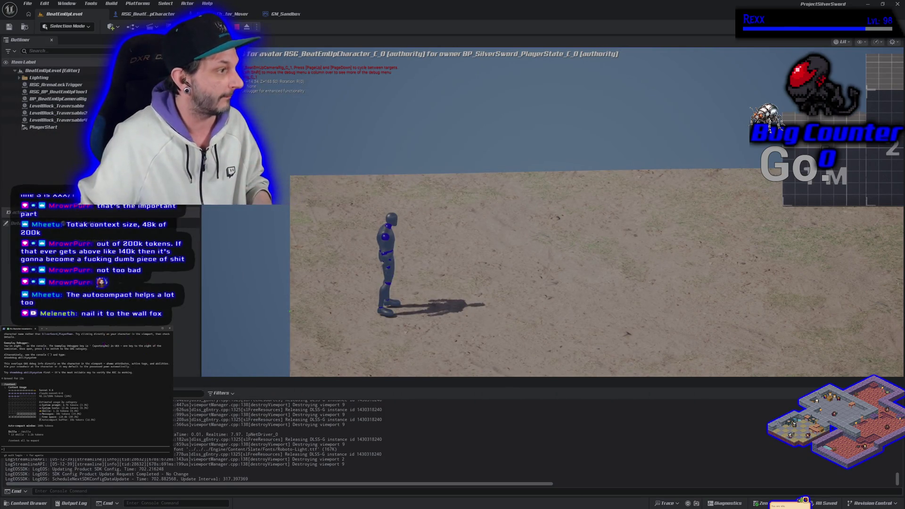
{"action": "key", "text": "d"}
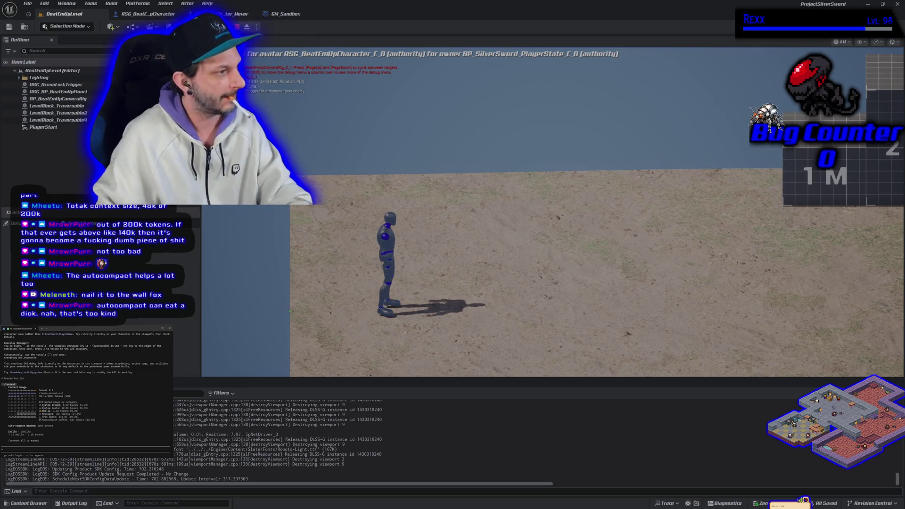
{"action": "type", "text": "so i"}
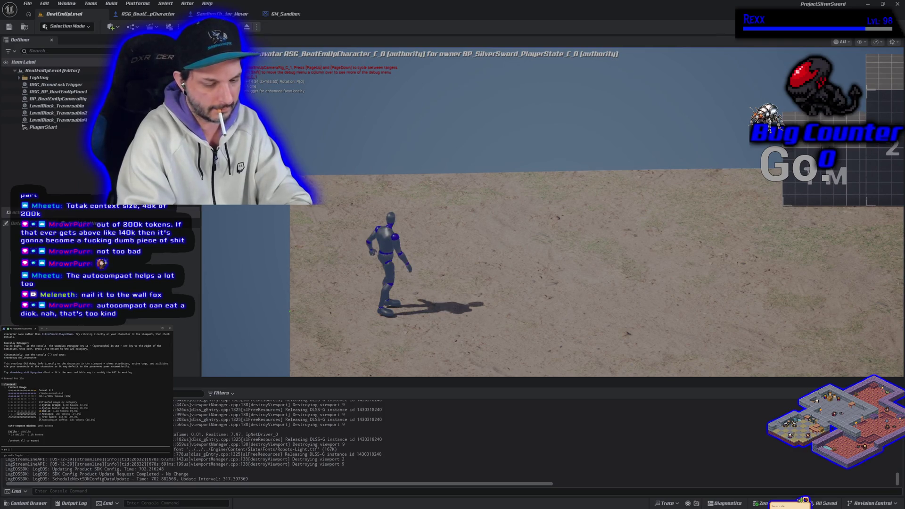
{"action": "type", "text": " managed to"}
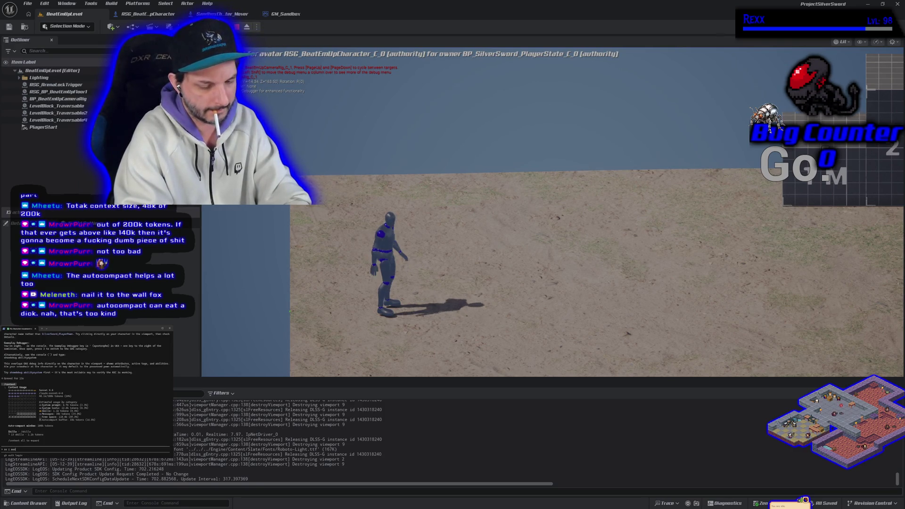
Tell Claude Code that re-entering with F8 and running showdebug abilitysystem worked
{"action": "key", "text": "BackSpace"}
{"action": "key", "text": "BackSpace"}
{"action": "key", "text": "BackSpace"}
{"action": "type", "text": "rea"}
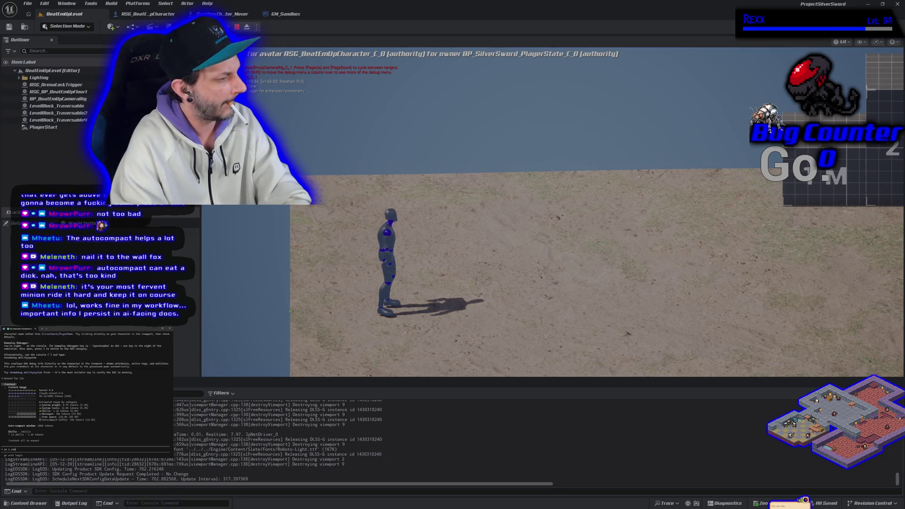
{"action": "type", "text": "ntered"}
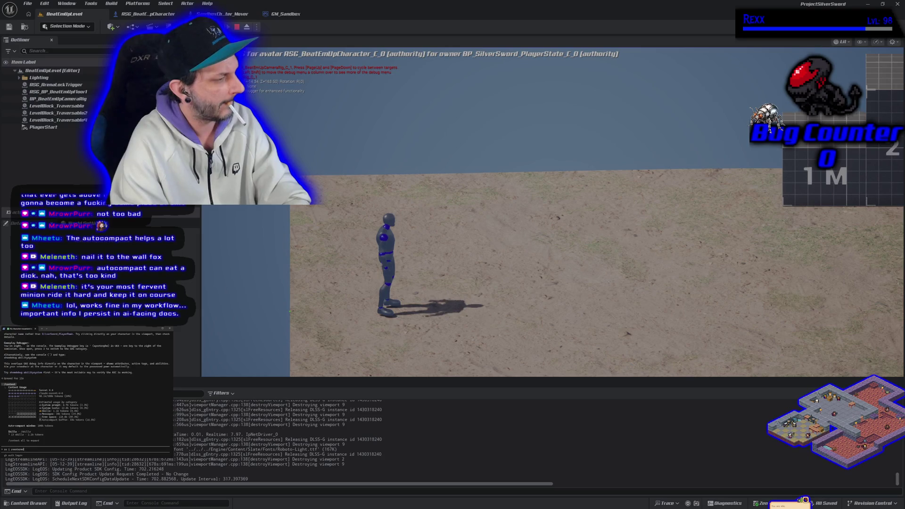
{"action": "key", "text": "BackSpace"}
{"action": "key", "text": "BackSpace"}
{"action": "key", "text": "BackSpace"}
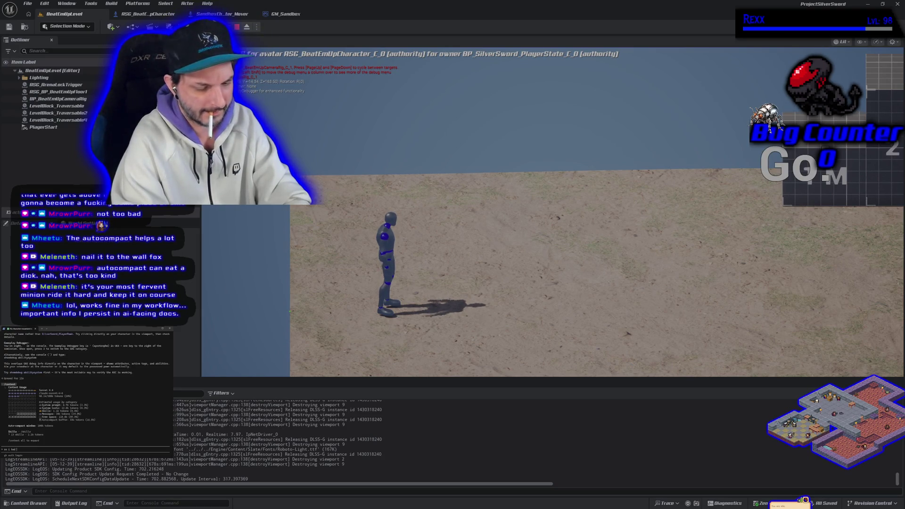
{"action": "type", "text": "F8 to e"}
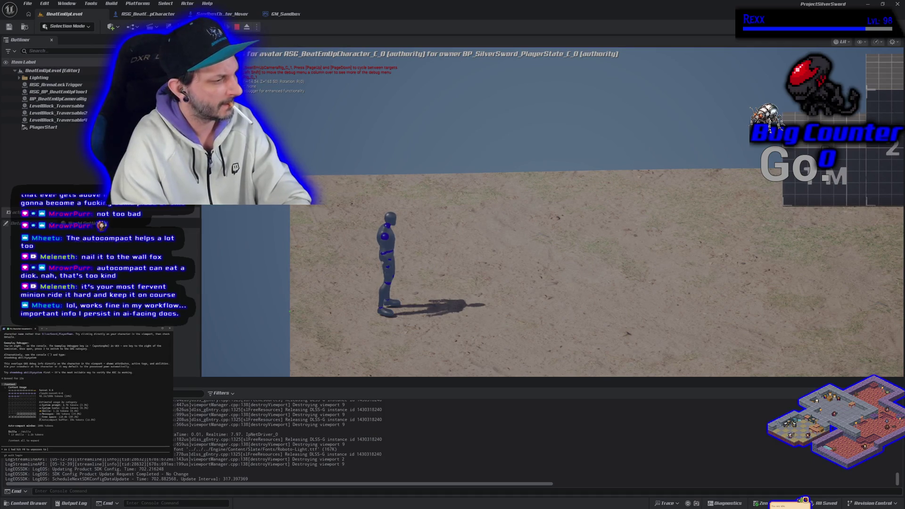
{"action": "type", "text": "ito"}
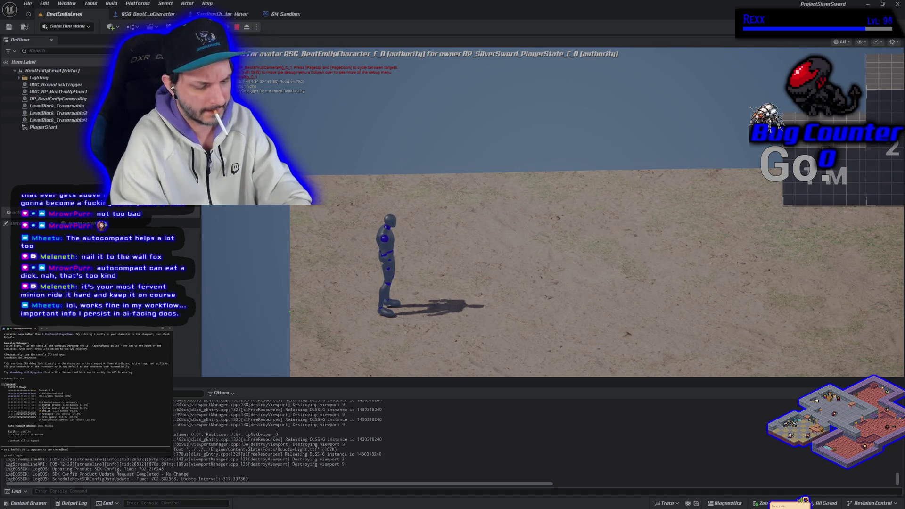
{"action": "type", "text": "r to select the"}
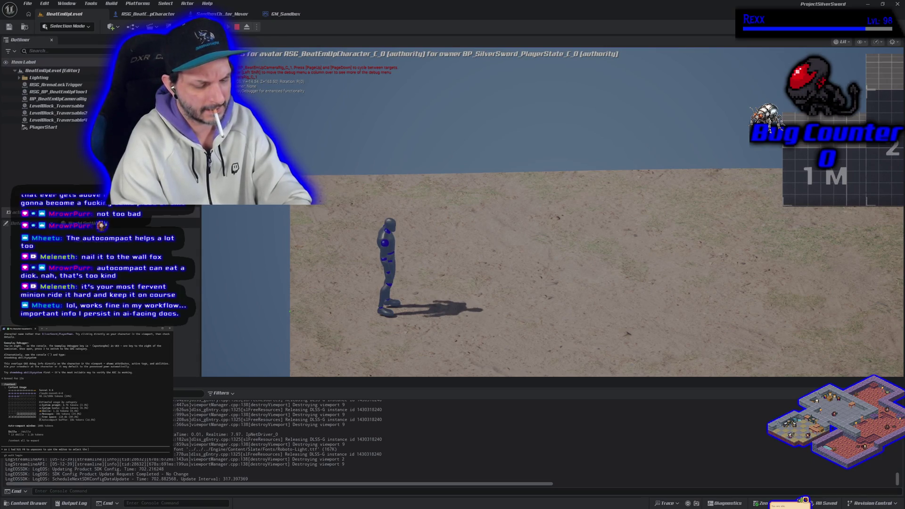
{"action": "type", "text": " character, and then"}
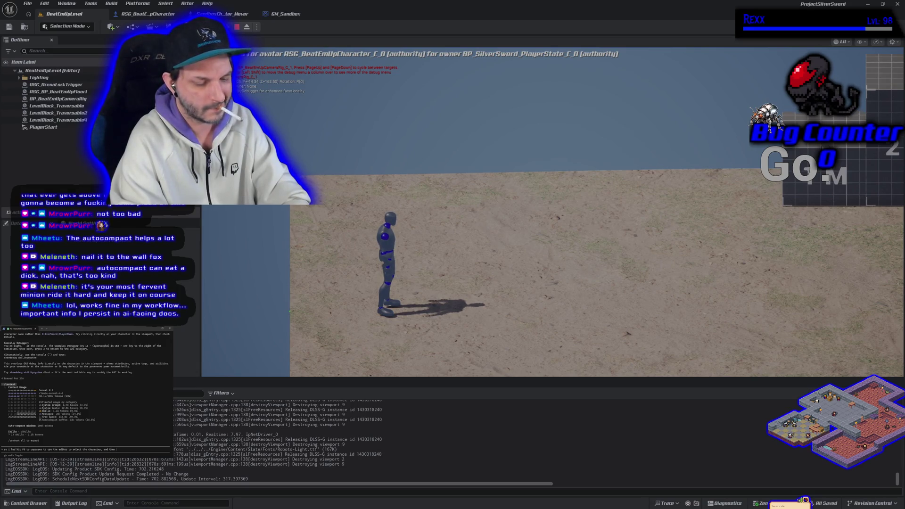
{"action": "type", "text": " i did showdeb"}
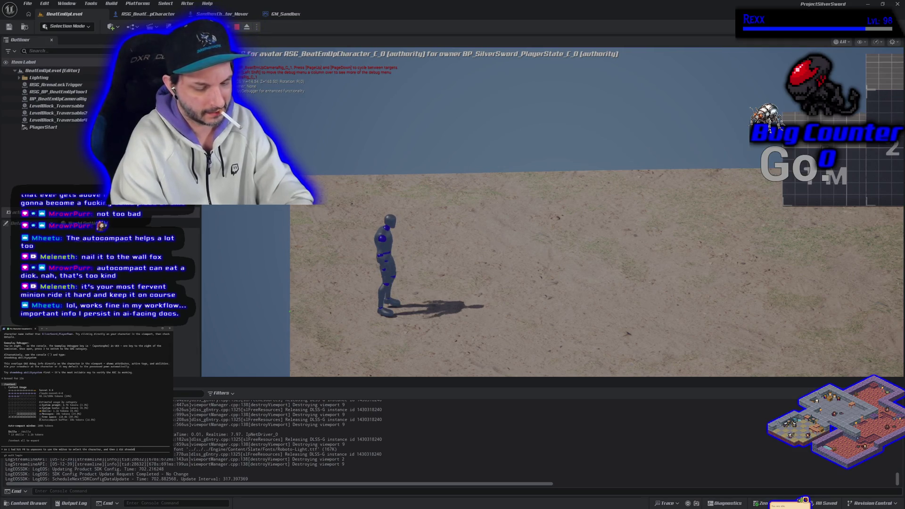
{"action": "type", "text": "ug ab"}
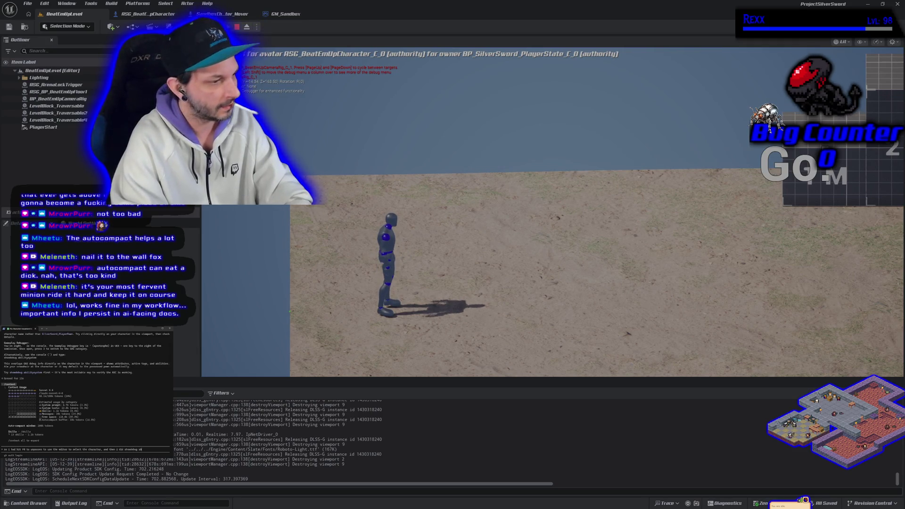
{"action": "type", "text": "ilitysy"}
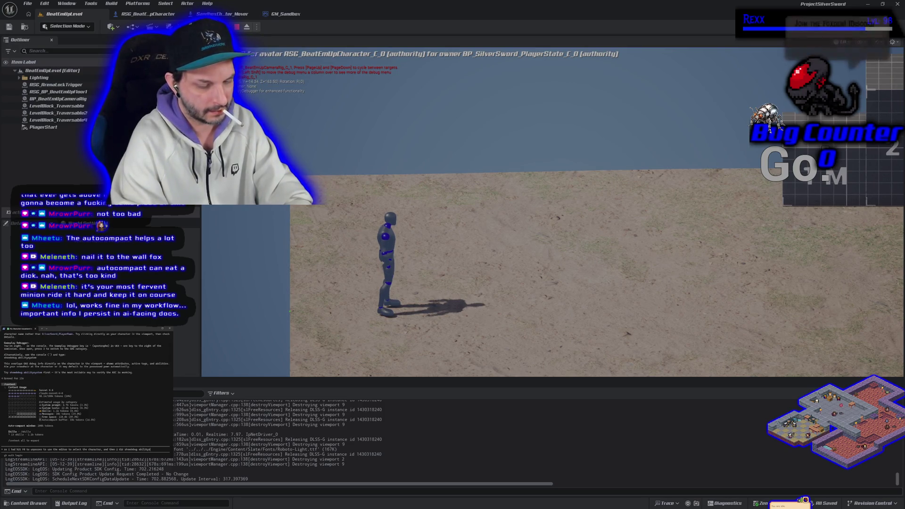
{"action": "type", "text": "stem and then i"}
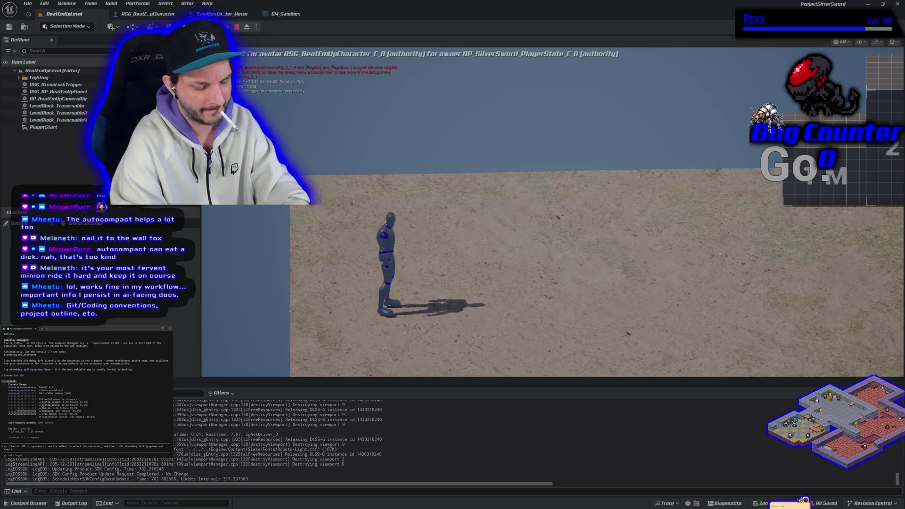
{"action": "type", "text": "again and now i g"}
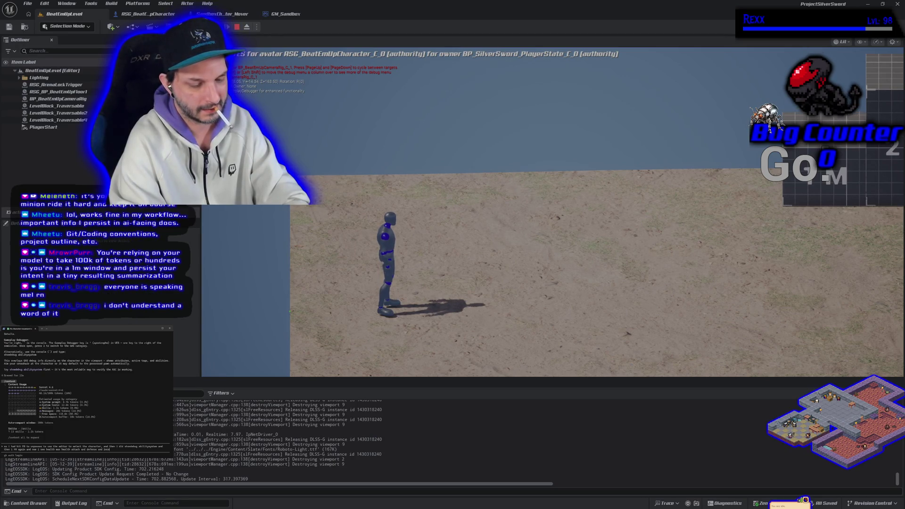
{"action": "type", "text": "s"}
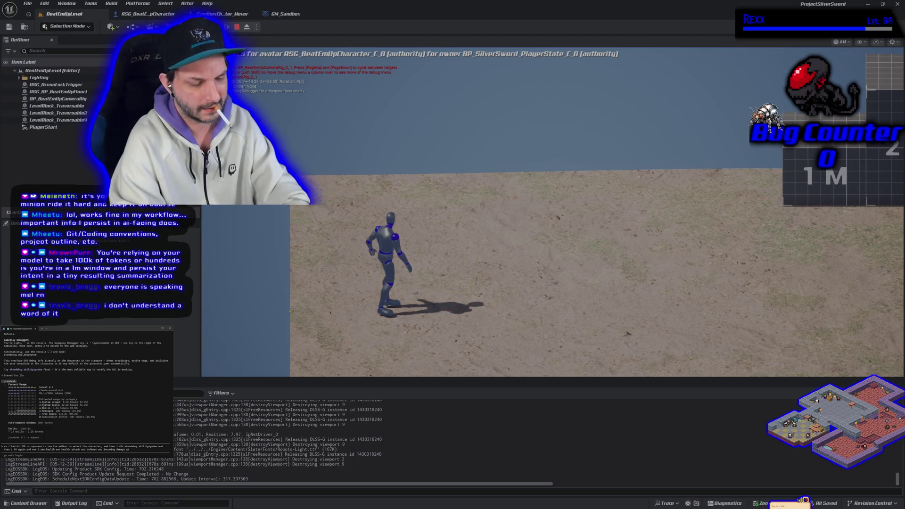
{"action": "type", "text": "lues for each"}
{"action": "key", "text": "Return"}
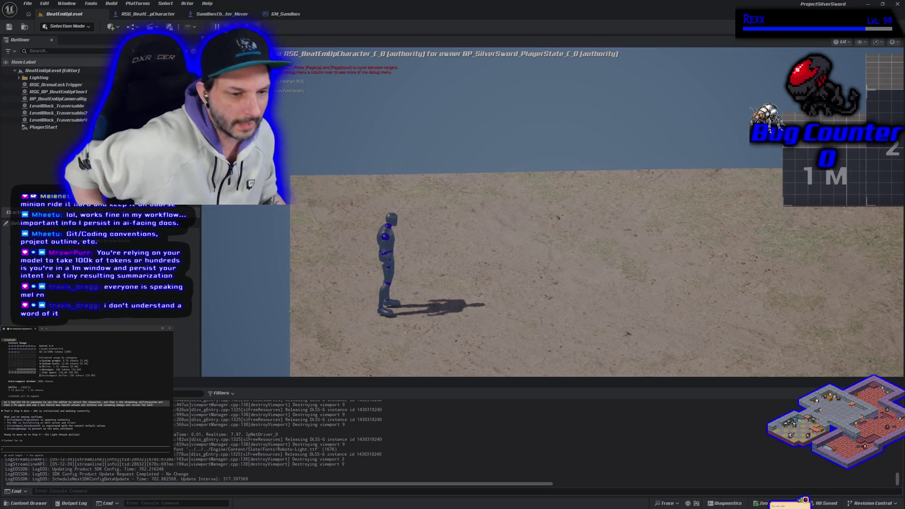
Draft a request for the Step 7 and 8 commit summary and description, testing movement meanwhile
{"action": "type", "text": "give me the commit summary and description for step 7 and 8"}
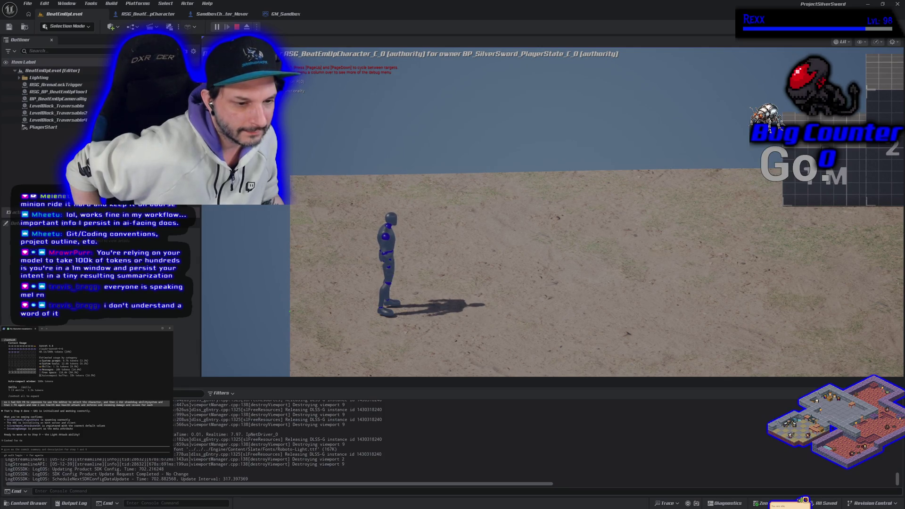
{"action": "key", "text": "s"}
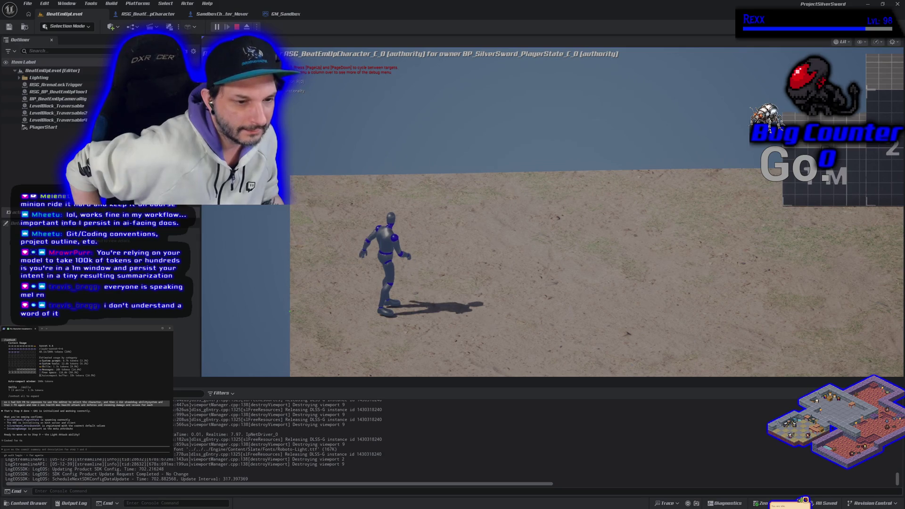
{"action": "key", "text": "d"}
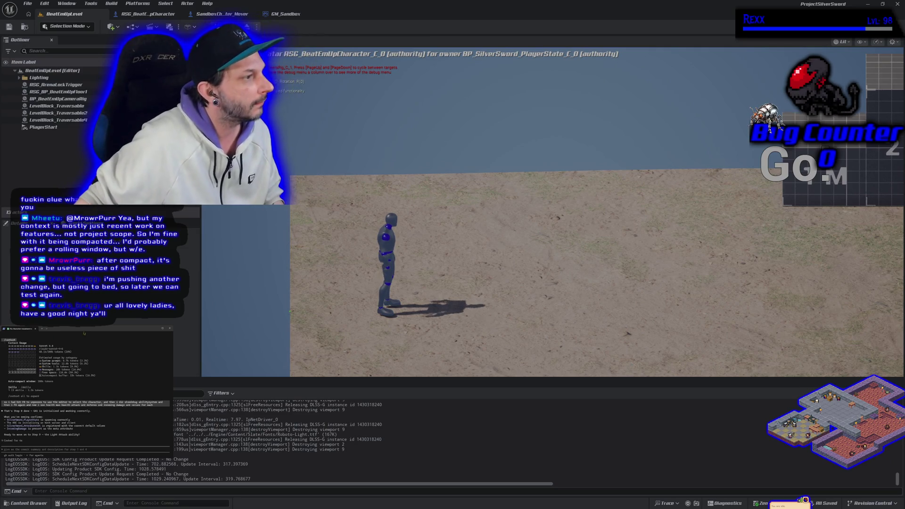
{"action": "key", "text": "alt+Tab"}
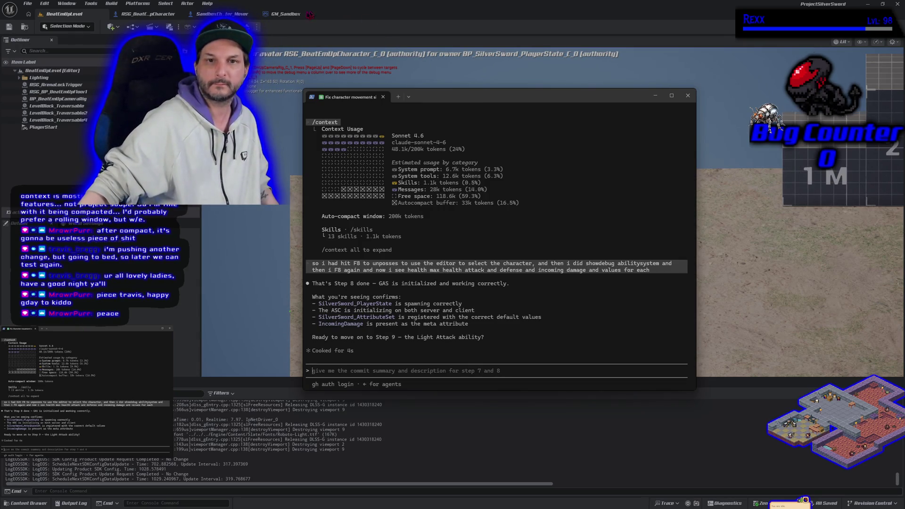
End the play session and ask Claude Code to 'show me the steps and progress'
{"action": "key", "text": "Escape"}
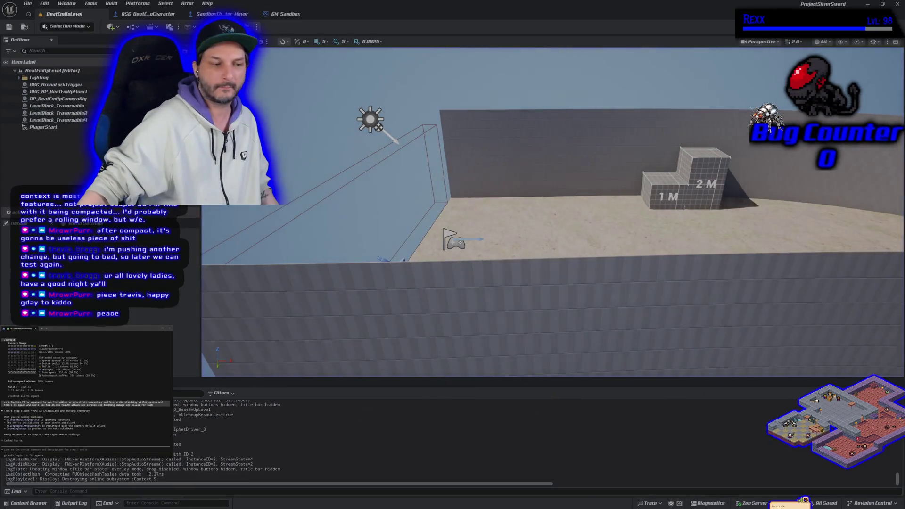
{"action": "key", "text": "alt+Tab"}
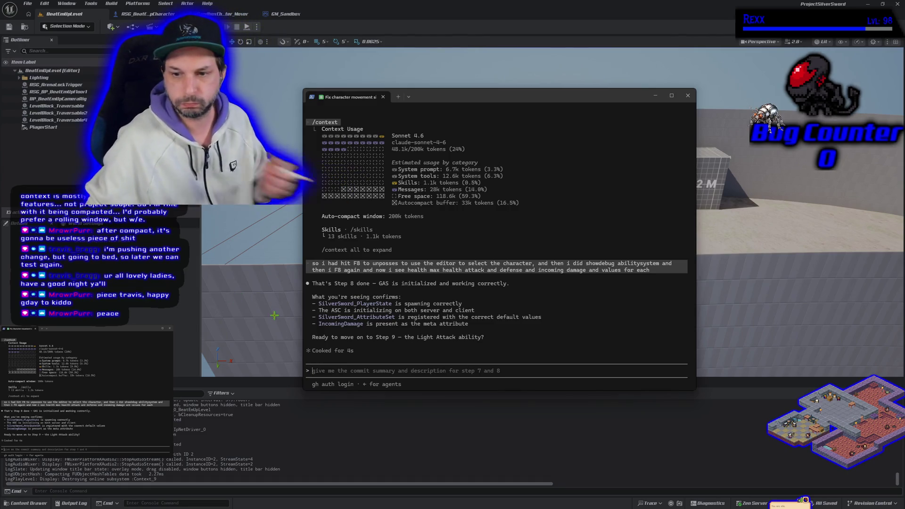
{"action": "type", "text": "show me the list and"}
{"action": "key", "text": "BackSpace"}
{"action": "key", "text": "BackSpace"}
{"action": "key", "text": "BackSpace"}
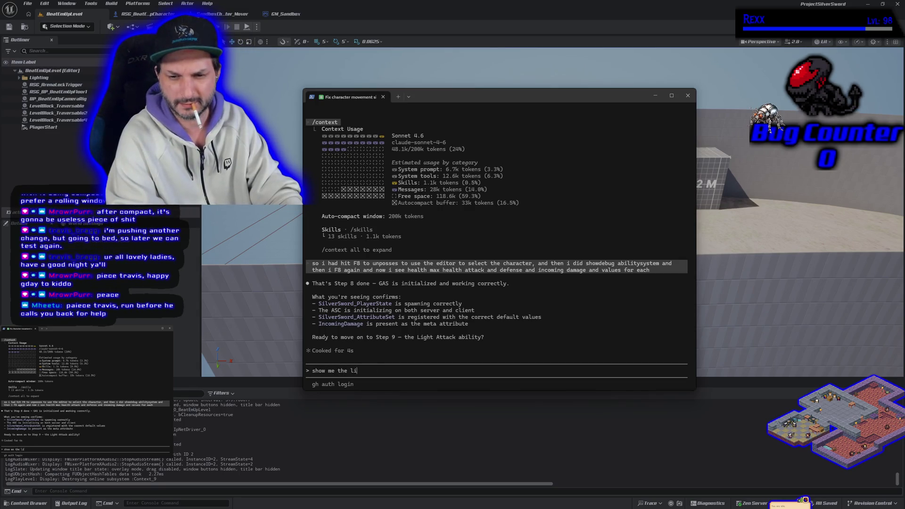
{"action": "type", "text": "teps and pro"}
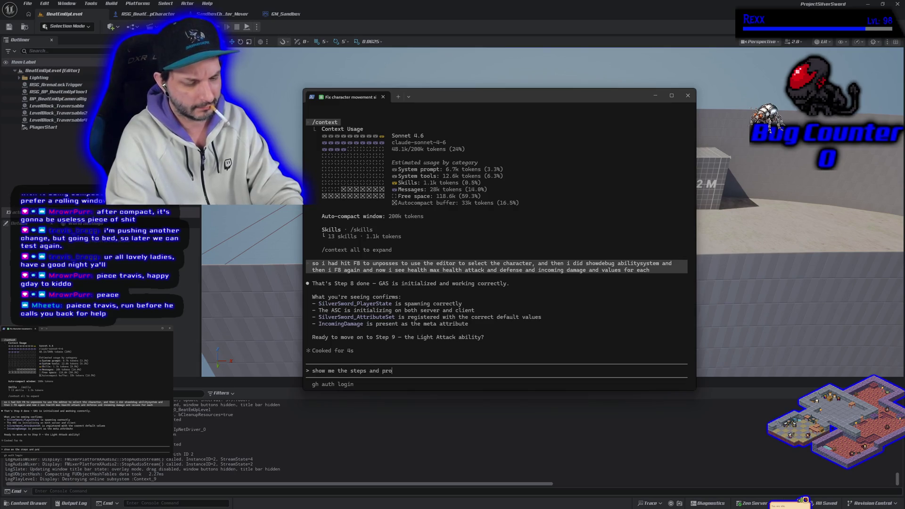
{"action": "type", "text": "gress"}
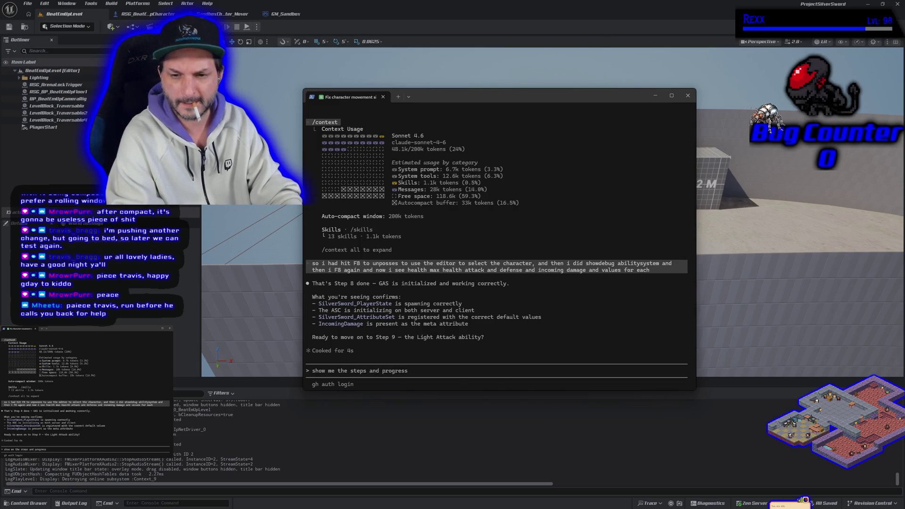
{"action": "key", "text": "Return"}
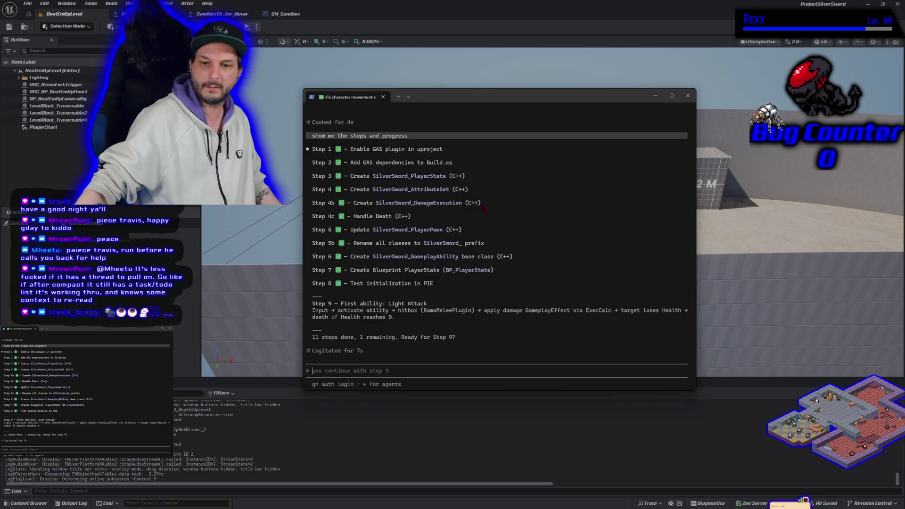
Move the terminal off the viewport to the left and begin a Step 9 follow-up prompt
{"action": "left_click_drag", "start_coordinate": [450, 99], "coordinate": [0, 99]}
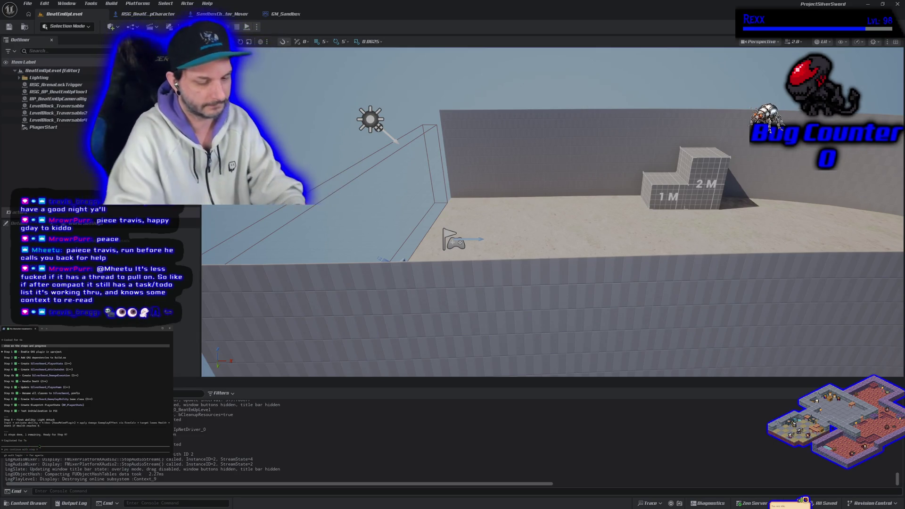
{"action": "type", "text": "ok"}
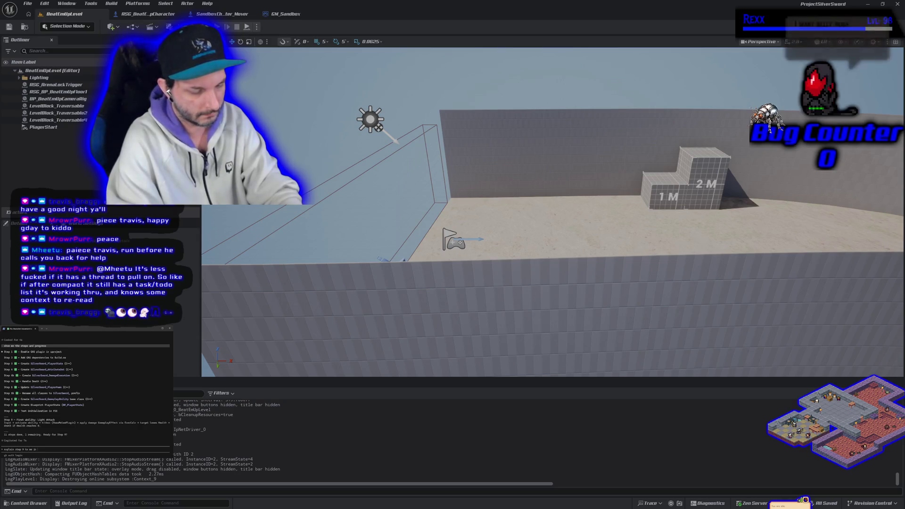
{"action": "type", "text": " in detail"}
Send 'explain step 9 to me in detail' and bring the terminal's reply to the front
{"action": "key", "text": "Return"}
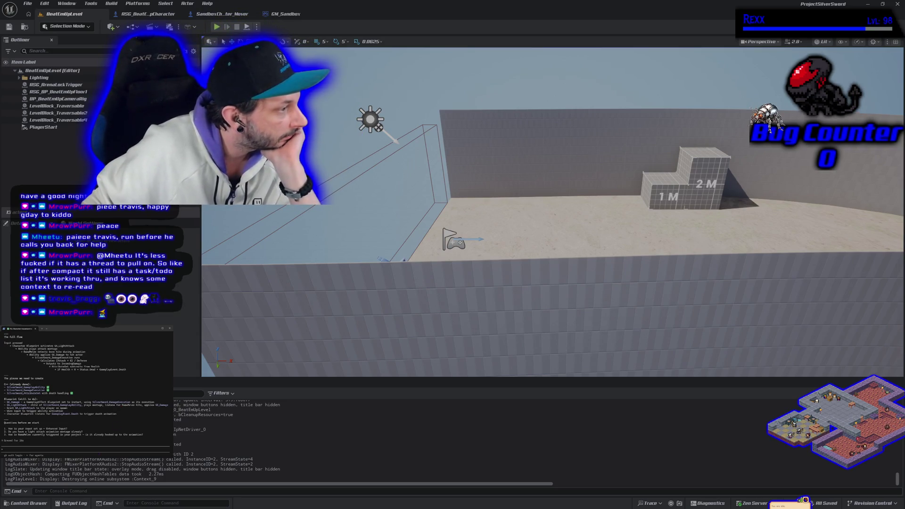
{"action": "scroll", "coordinate": [92, 429], "scroll_direction": "up", "scroll_amount": 2}
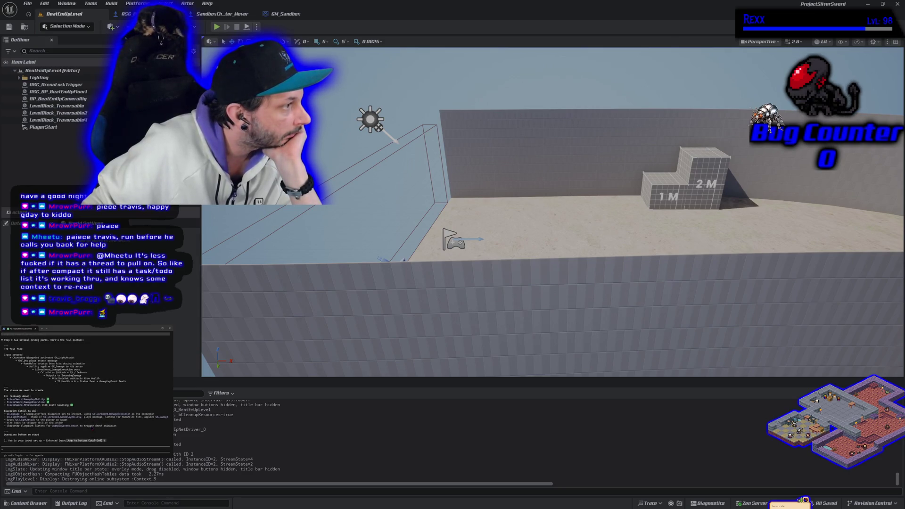
{"action": "left_click", "coordinate": [98, 344]}
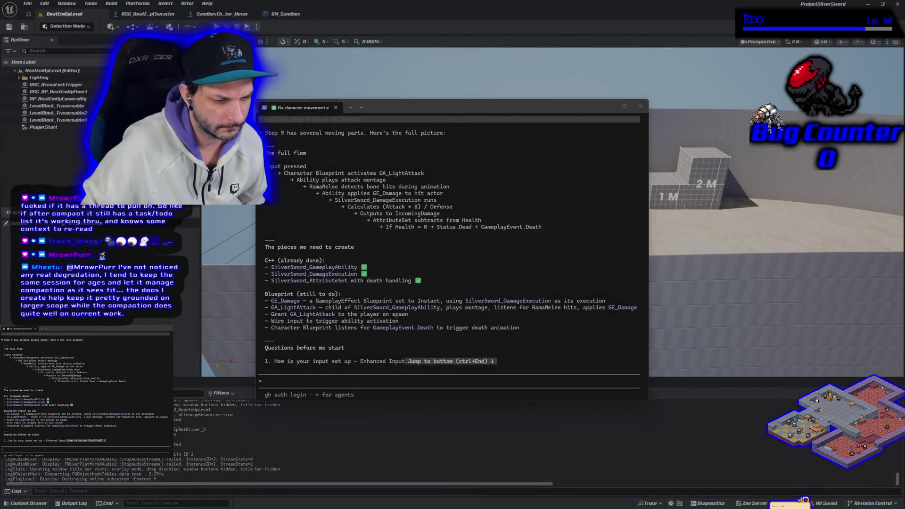
{"action": "left_click", "coordinate": [608, 260]}
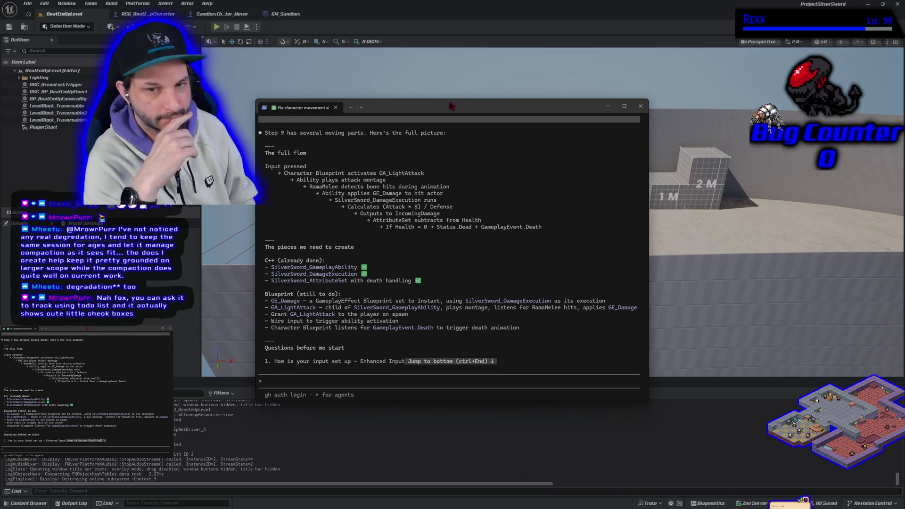
{"action": "scroll", "coordinate": [449, 236], "scroll_direction": "up", "scroll_amount": 5}
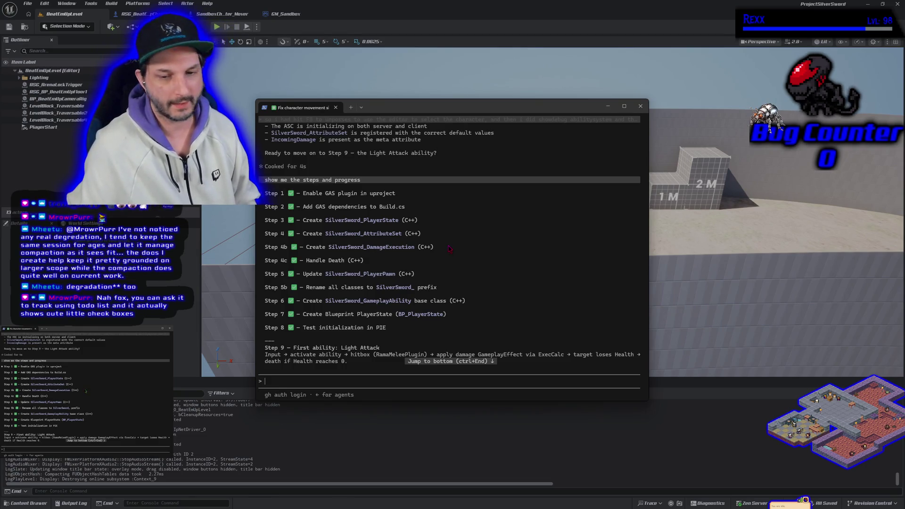
{"action": "scroll", "coordinate": [449, 249], "scroll_direction": "down", "scroll_amount": 1}
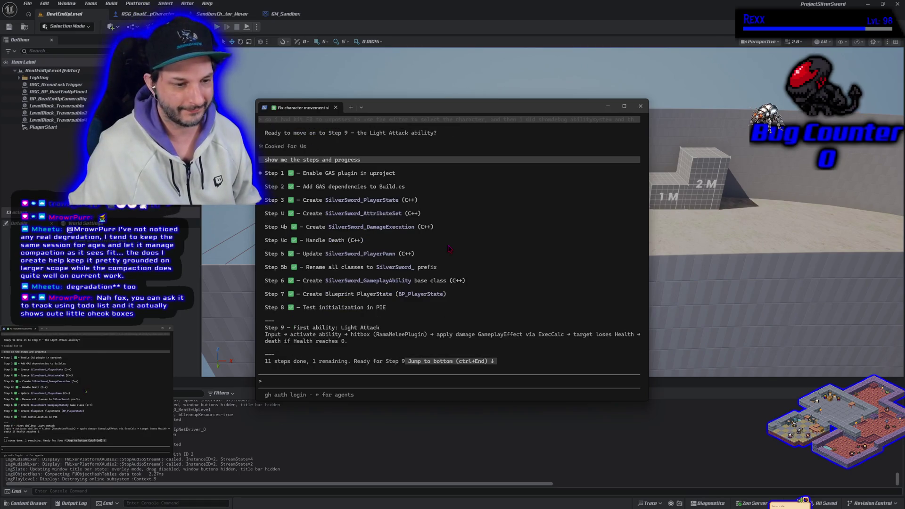
{"action": "scroll", "coordinate": [449, 249], "scroll_direction": "up", "scroll_amount": 1}
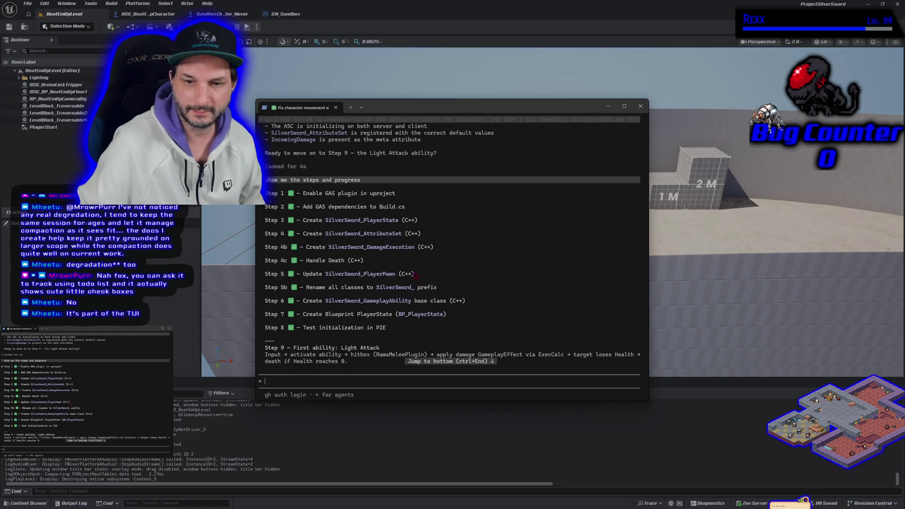
{"action": "scroll", "coordinate": [424, 279], "scroll_direction": "down", "scroll_amount": 10}
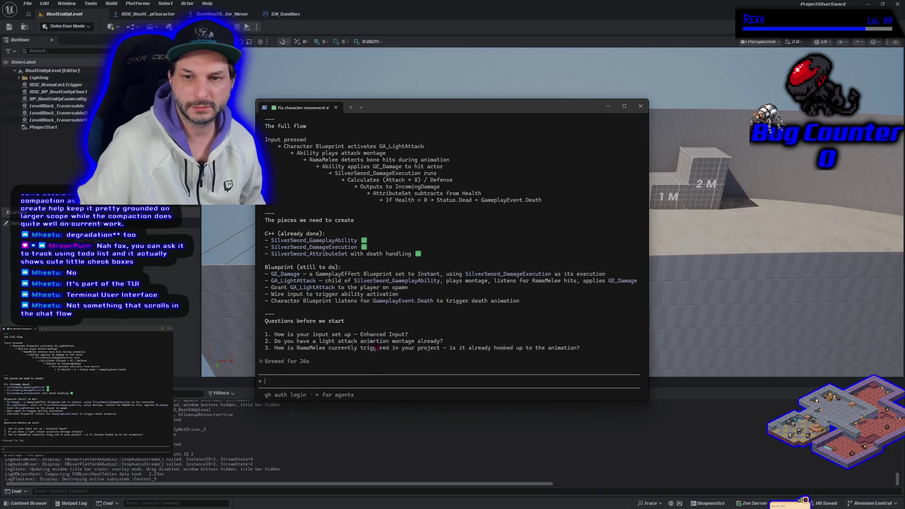
{"action": "scroll", "coordinate": [376, 341], "scroll_direction": "up", "scroll_amount": 8}
{"action": "scroll", "coordinate": [376, 341], "scroll_direction": "down", "scroll_amount": 6}
{"action": "scroll", "coordinate": [376, 340], "scroll_direction": "down", "scroll_amount": 3}
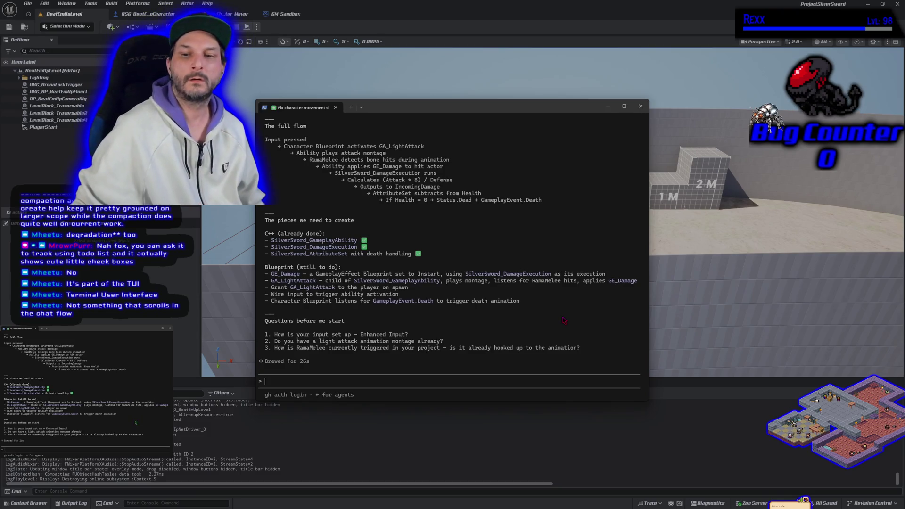
{"action": "key", "text": "alt+Tab"}
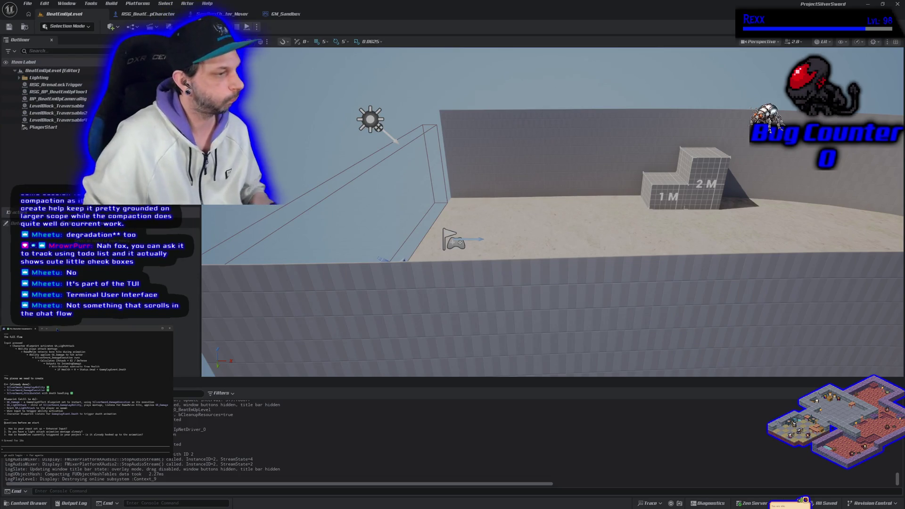
Start typing answers to Claude Code's Step 9 setup questions, favouring enhanced input
{"action": "type", "text": "ok"}
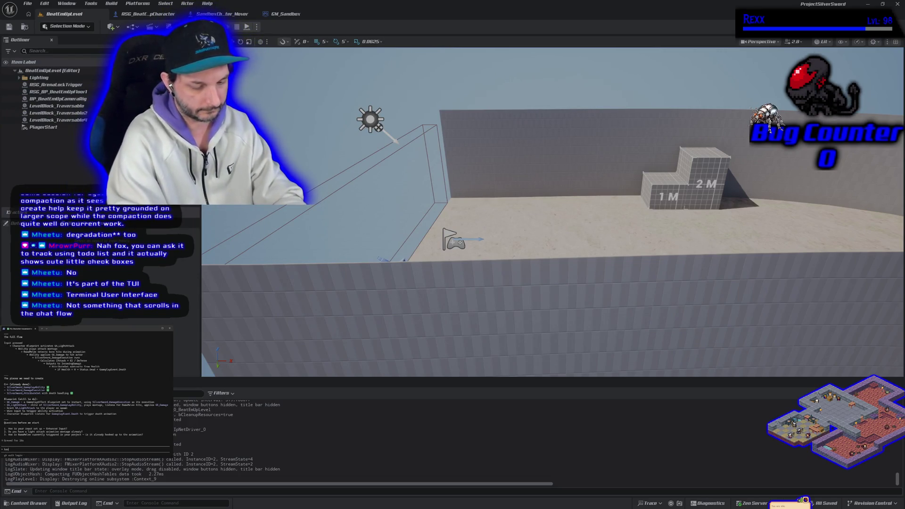
{"action": "type", "text": "vent imported an animation yet, i wd"}
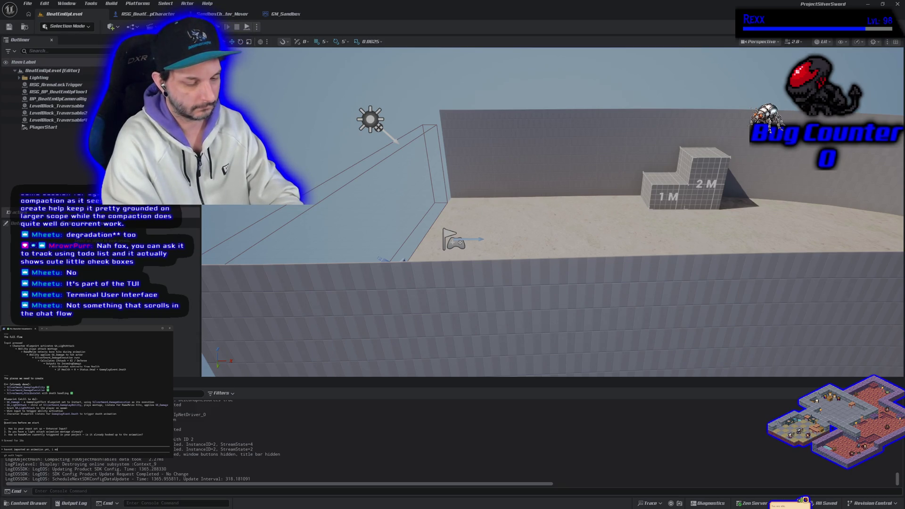
{"action": "type", "text": "wha"}
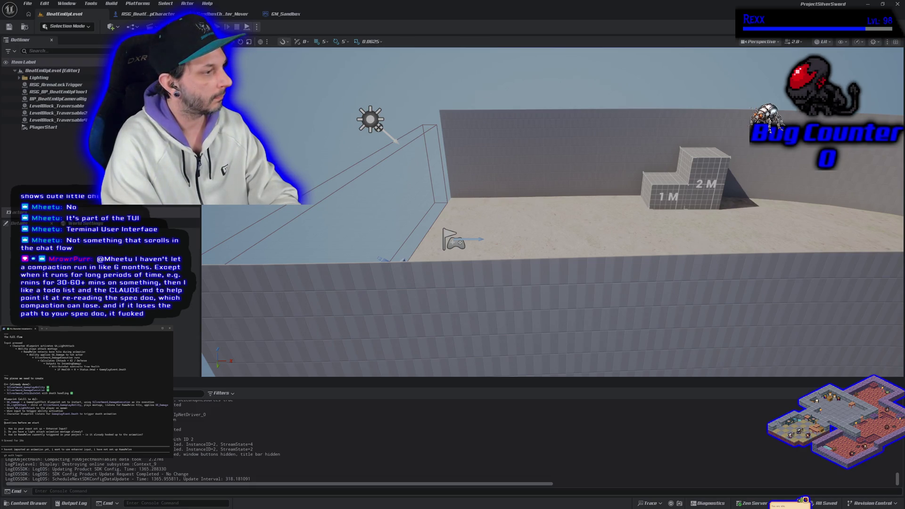
Send the enhanced-input answer, then reply 'yes proceed that way' to Claude's Step 9 plan
{"action": "type", "text": "yet"}
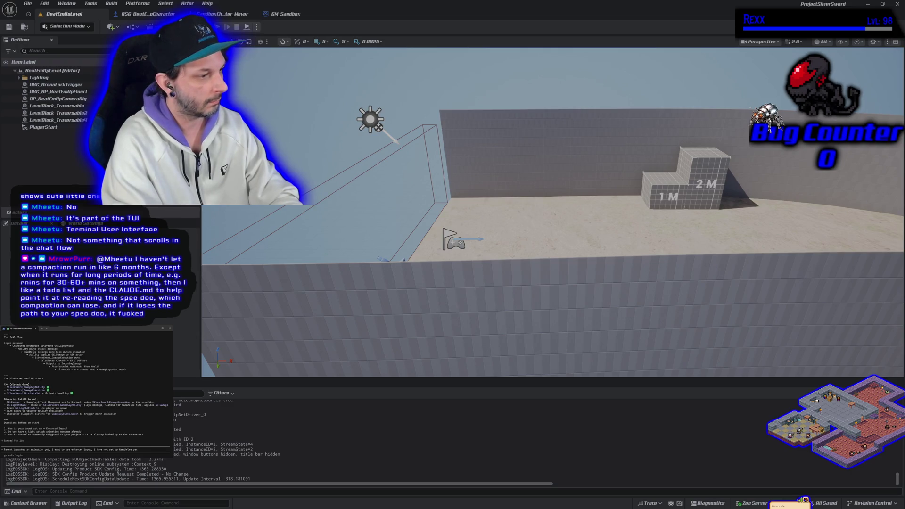
{"action": "key", "text": "Return"}
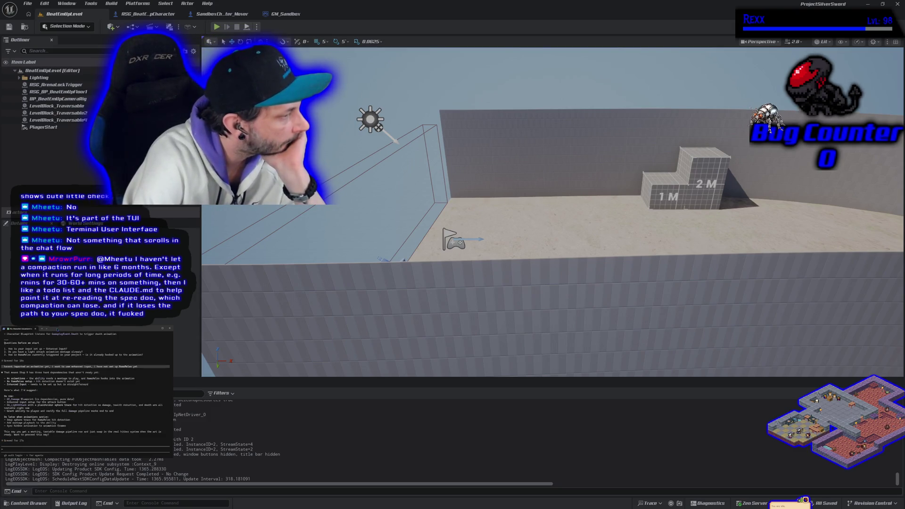
{"action": "type", "text": "yes proceed that way"}
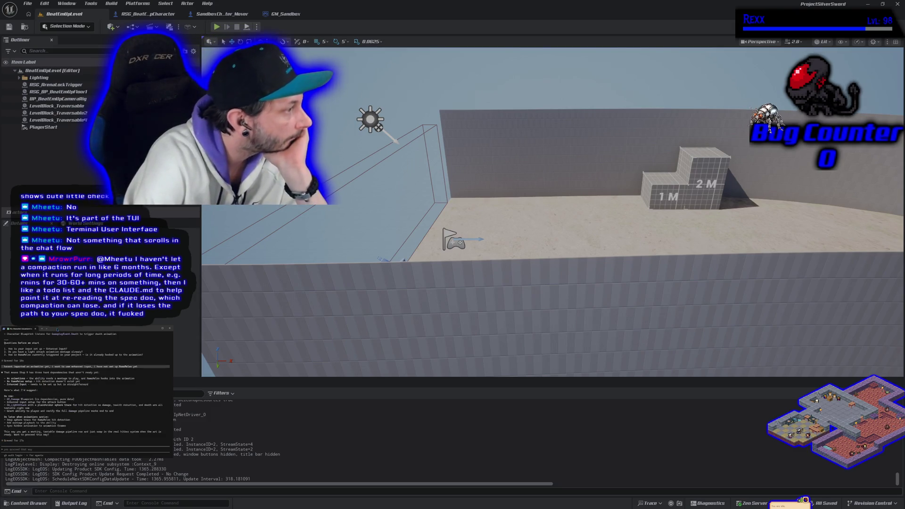
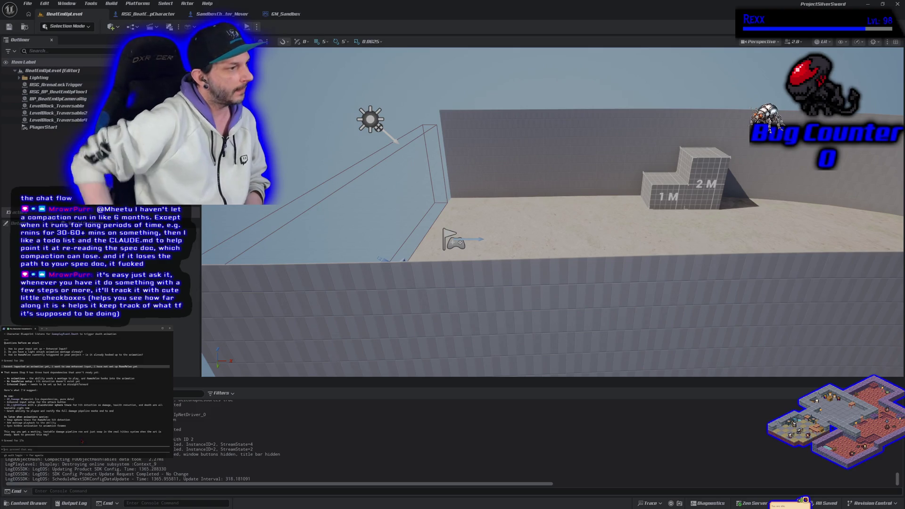
Reply 'yes lets do it this way' to the AI assistant, then bring up the project's content browser
{"action": "type", "text": "yes lets do it this"}
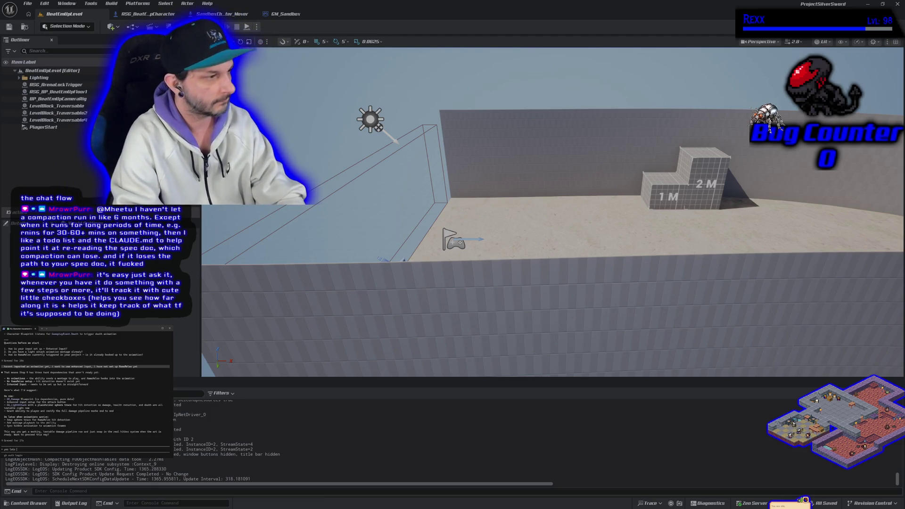
{"action": "type", "text": " way"}
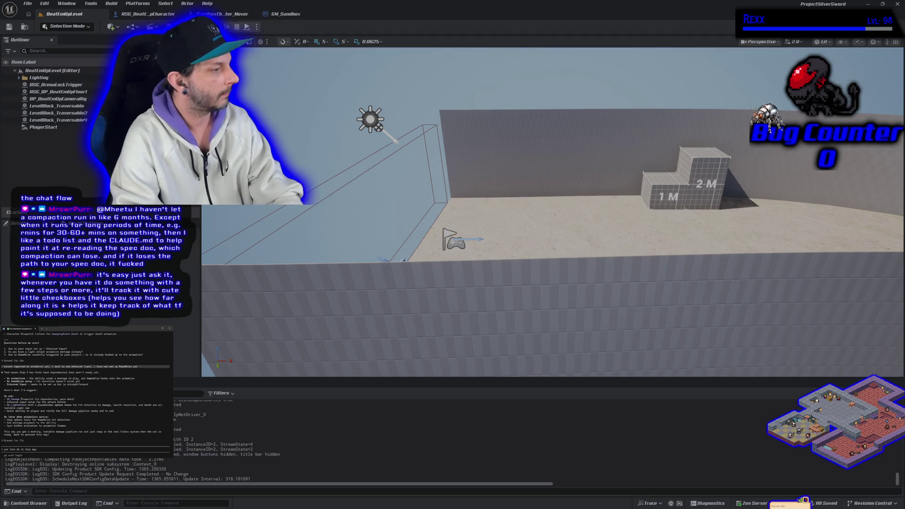
{"action": "key", "text": "Return"}
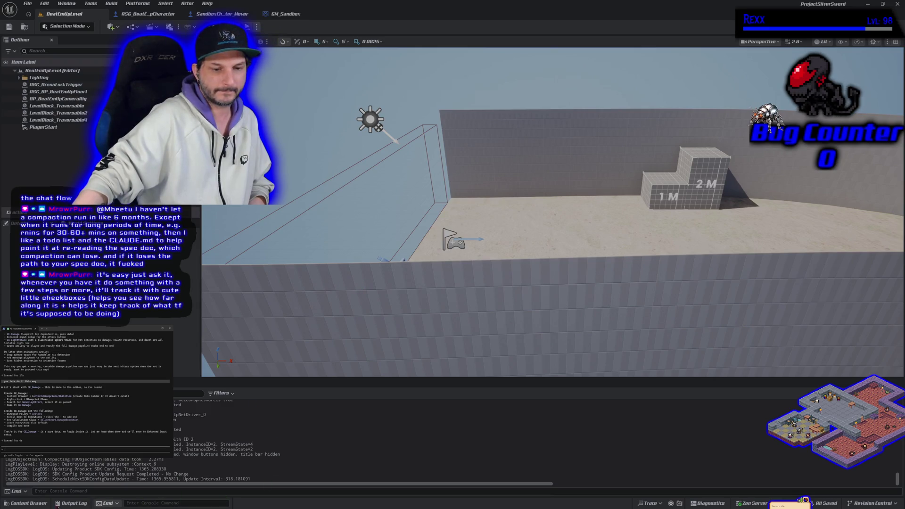
{"action": "left_click", "coordinate": [26, 503]}
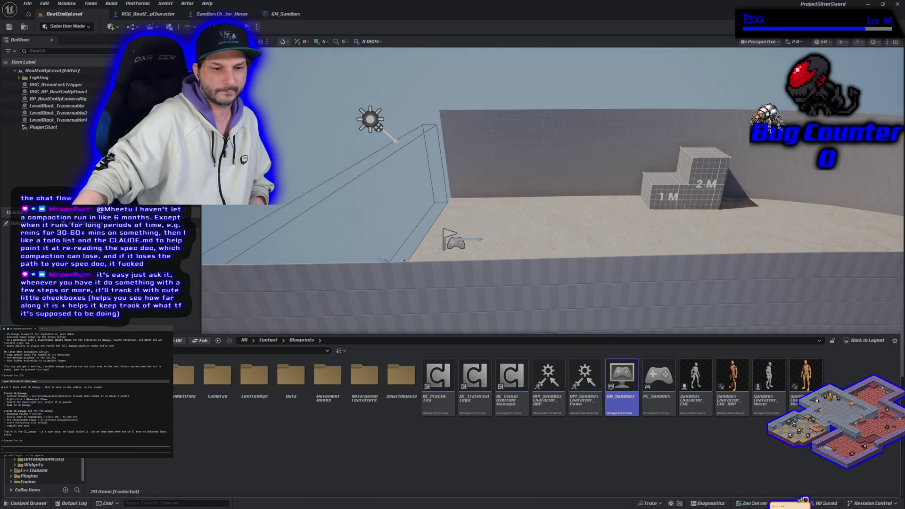
Add a new GAS folder inside ASG_Content > Blueprints and open it
{"action": "left_click", "coordinate": [37, 378]}
{"action": "key", "text": "alt+Left"}
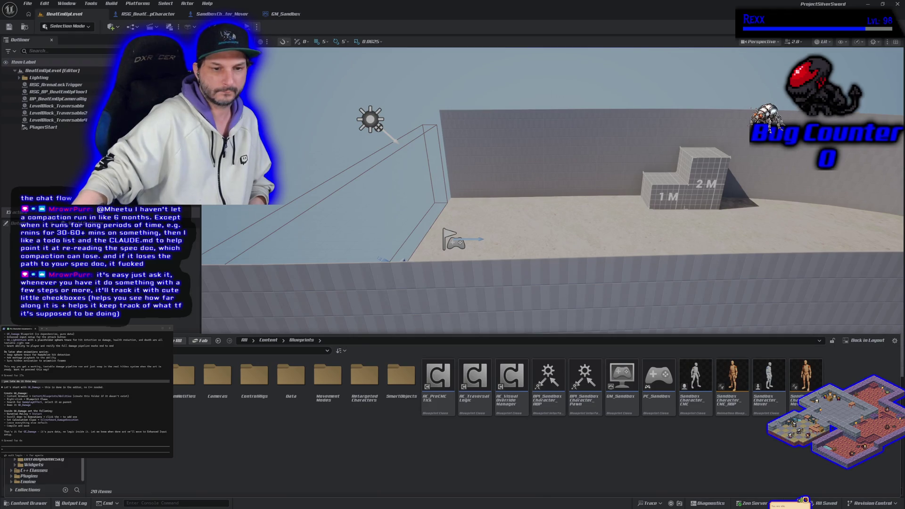
{"action": "left_click", "coordinate": [43, 372]}
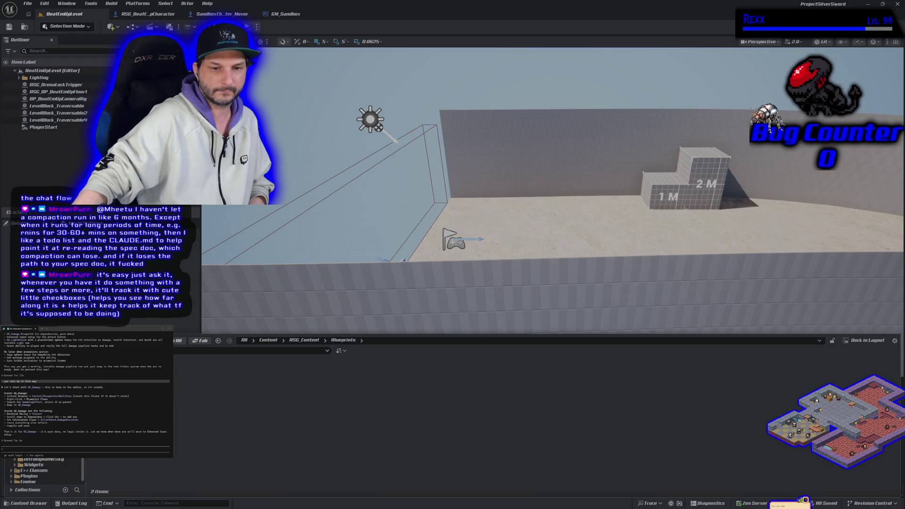
{"action": "right_click", "coordinate": [185, 399]}
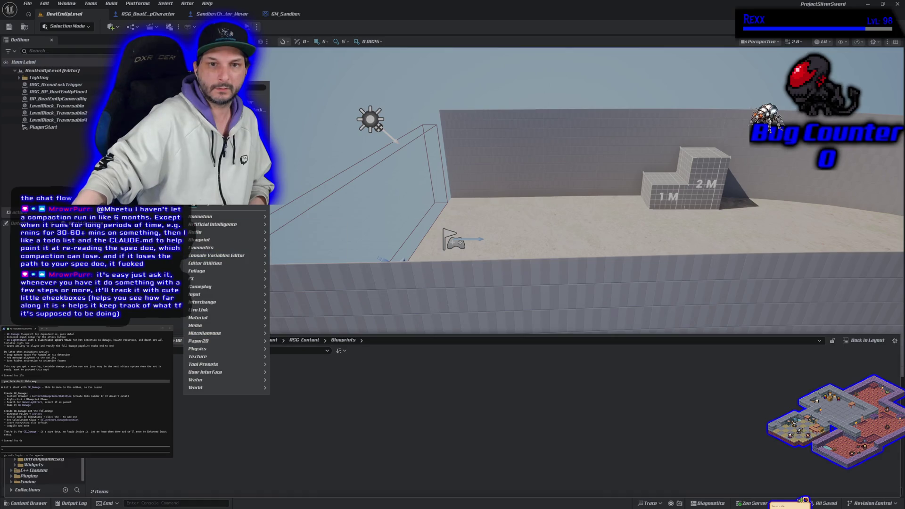
{"action": "left_click", "coordinate": [207, 198]}
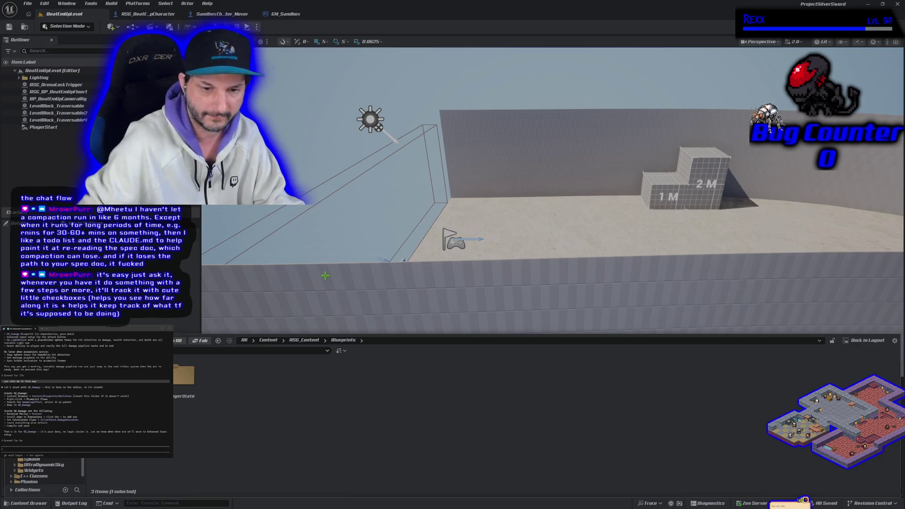
{"action": "double_click", "coordinate": [185, 375]}
{"action": "right_click", "coordinate": [154, 387]}
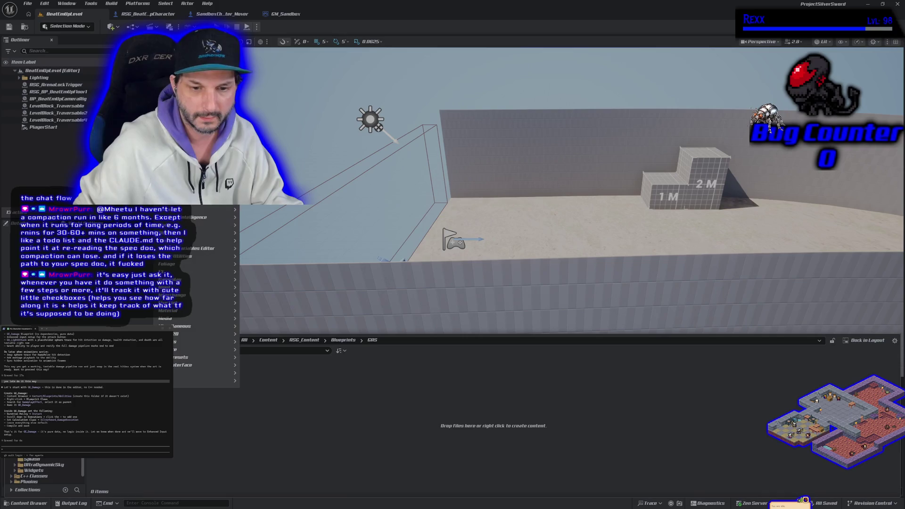
Create two new items in GAS and enter the new, empty GameplayEffects subfolder
{"action": "left_click", "coordinate": [283, 394]}
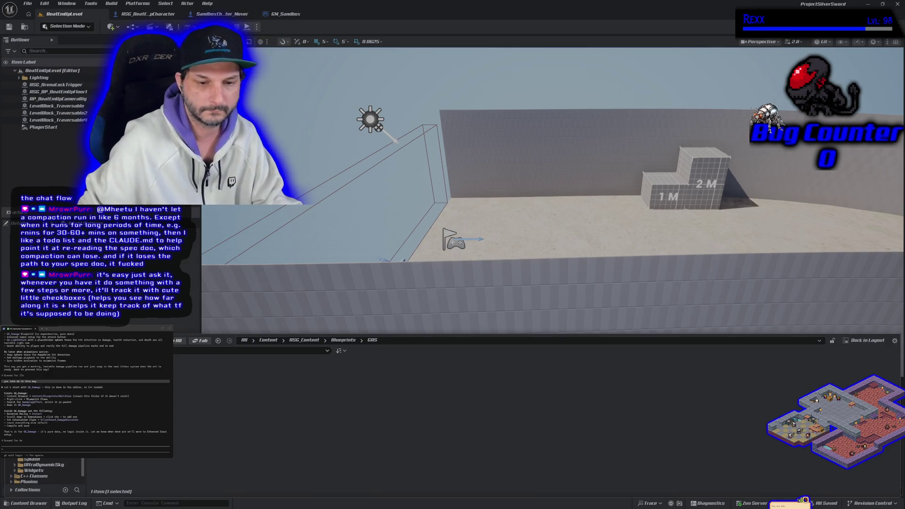
{"action": "right_click", "coordinate": [149, 387]}
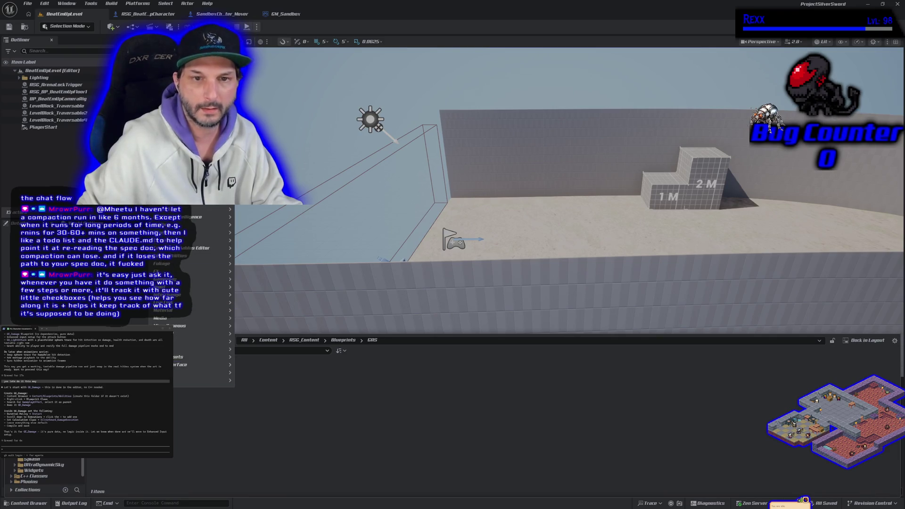
{"action": "left_click", "coordinate": [163, 311]}
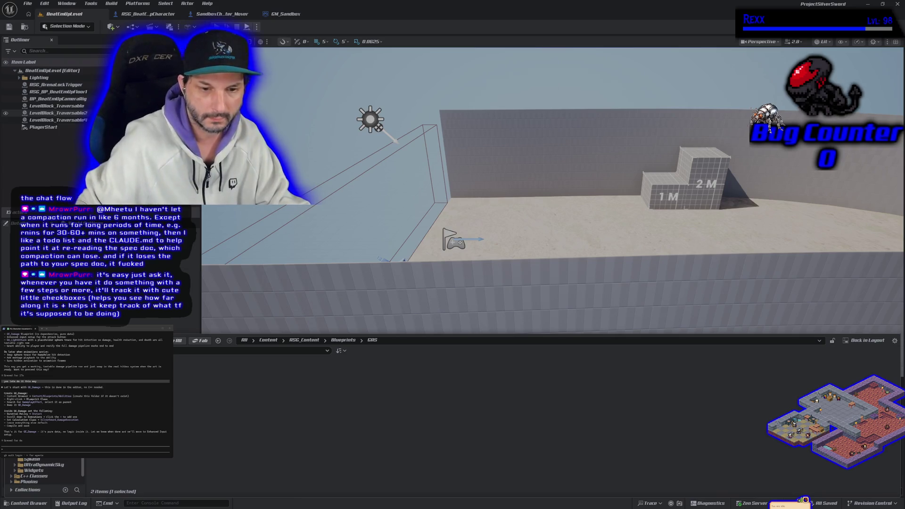
{"action": "key", "text": "Return"}
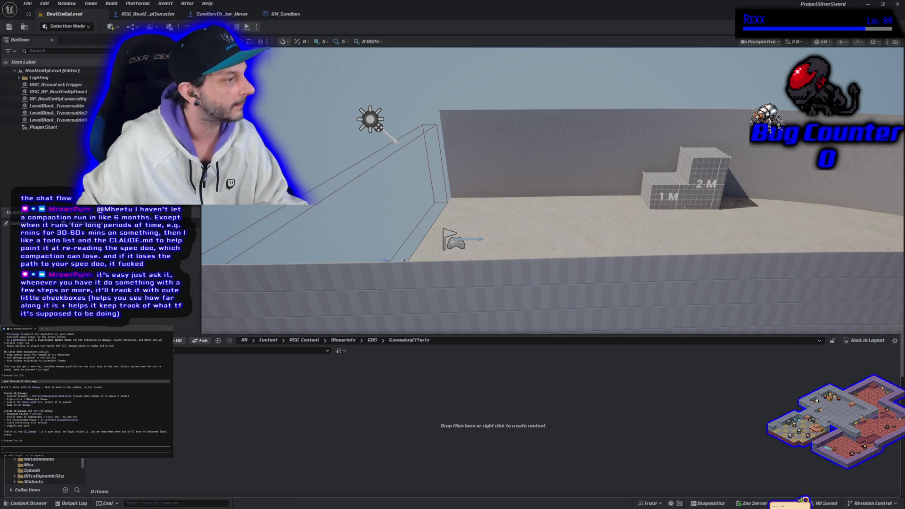
{"action": "right_click", "coordinate": [137, 391]}
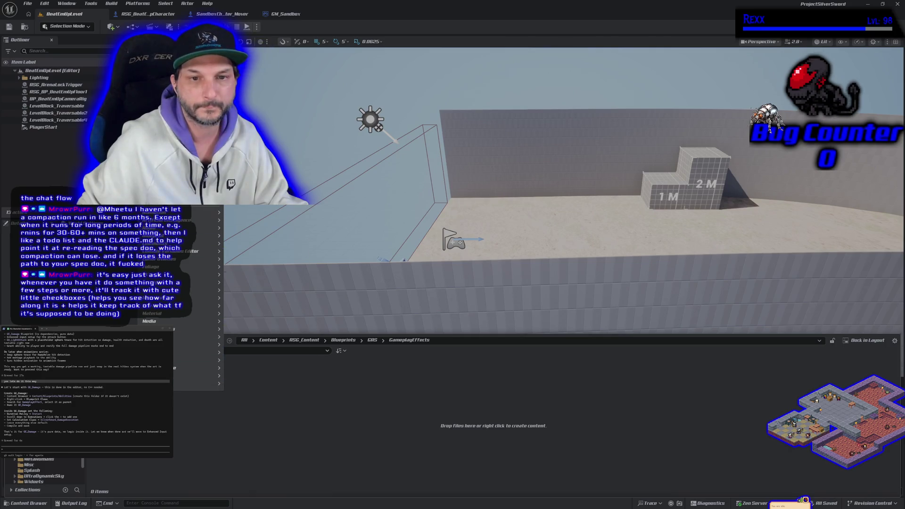
Choose Blueprint Class in GameplayEffects to bring up the Pick Parent Class dialog
{"action": "left_click", "coordinate": [160, 186]}
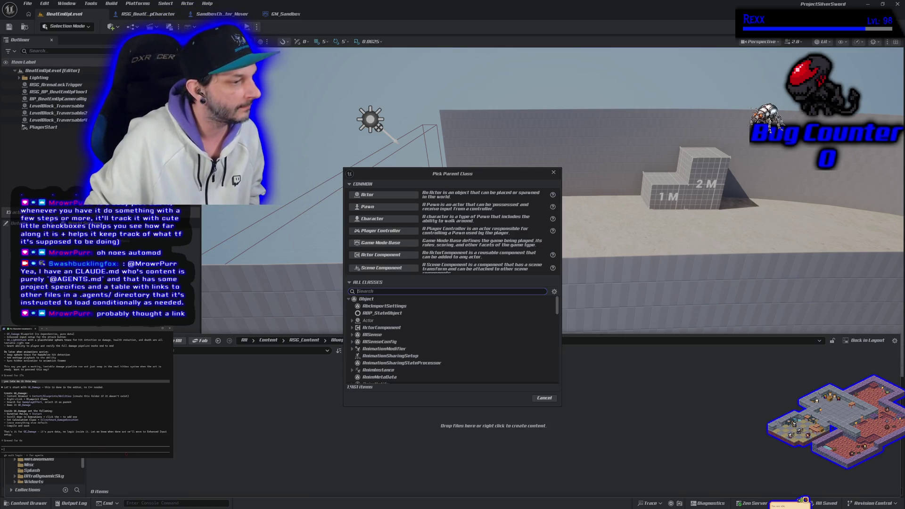
Reposition the Pick Parent Class dialog and clear stray text typed into the terminal
{"action": "left_click_drag", "start_coordinate": [453, 174], "coordinate": [406, 194]}
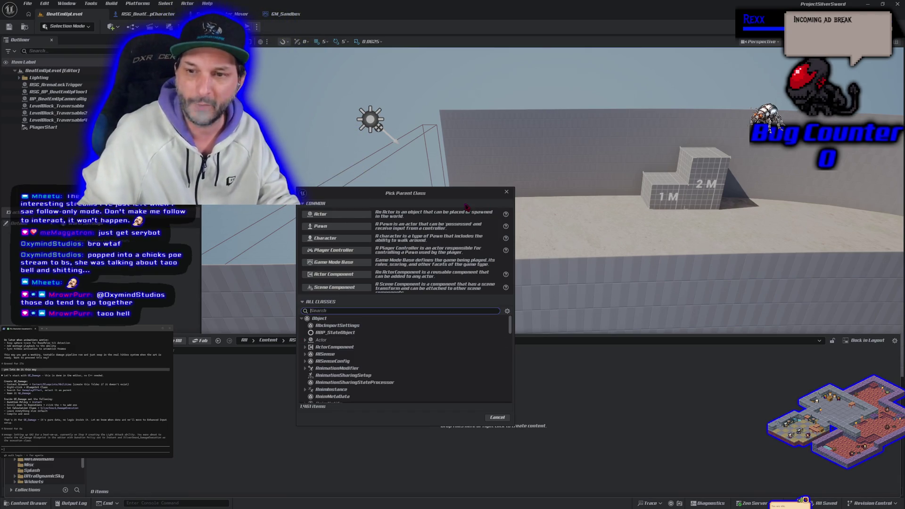
{"action": "left_click_drag", "start_coordinate": [461, 195], "coordinate": [451, 207]}
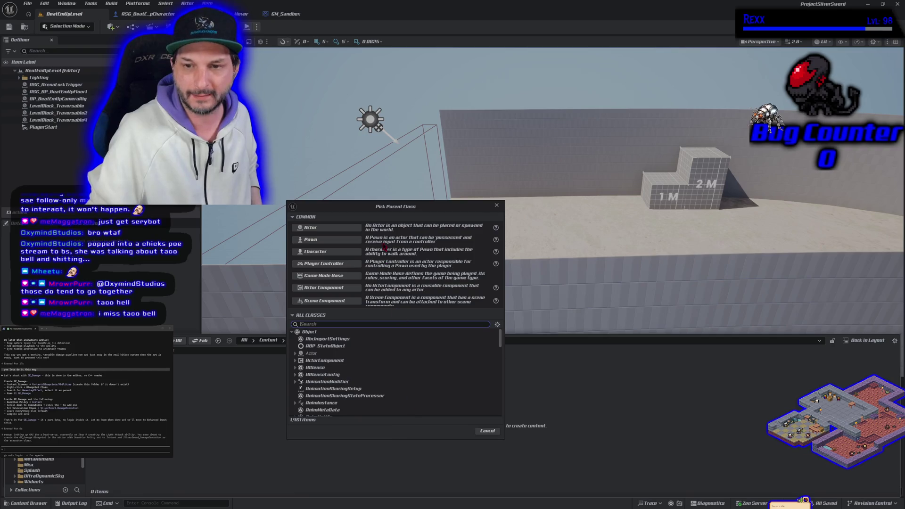
{"action": "left_click_drag", "start_coordinate": [383, 211], "coordinate": [400, 201]}
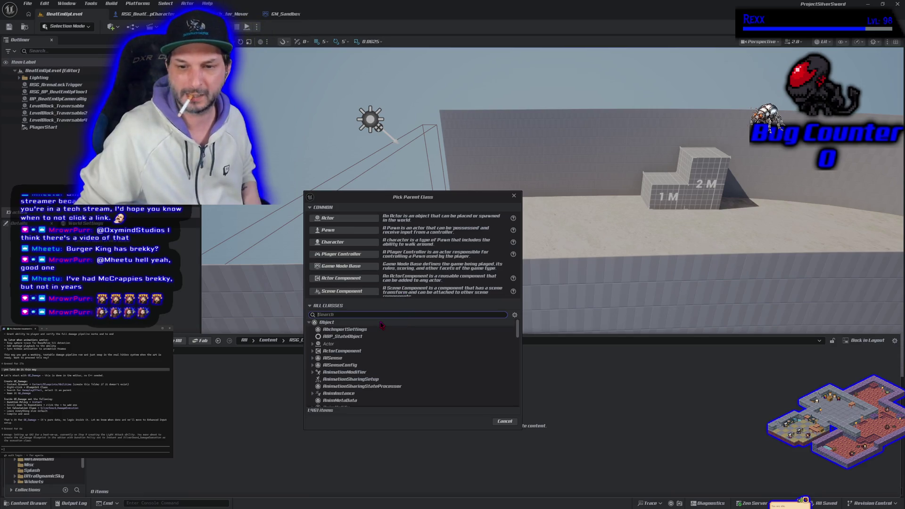
{"action": "type", "text": "gedeplay"}
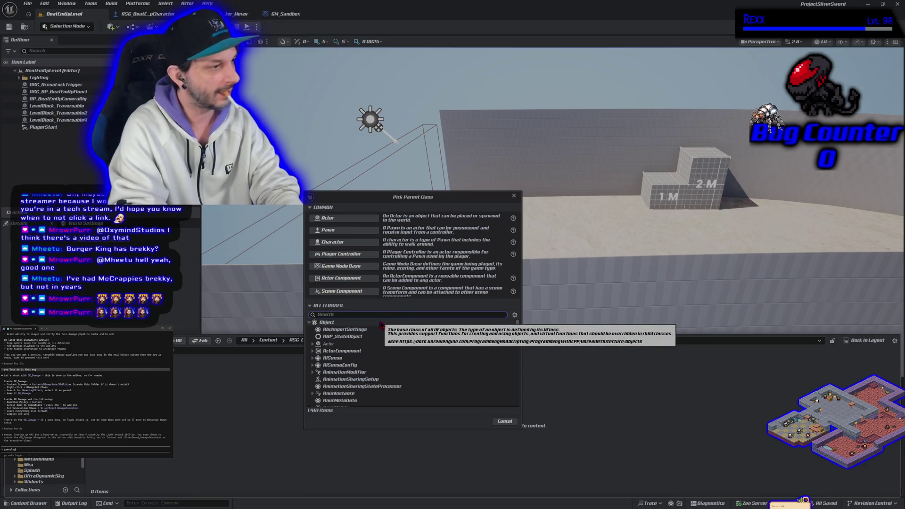
{"action": "type", "text": "eff"}
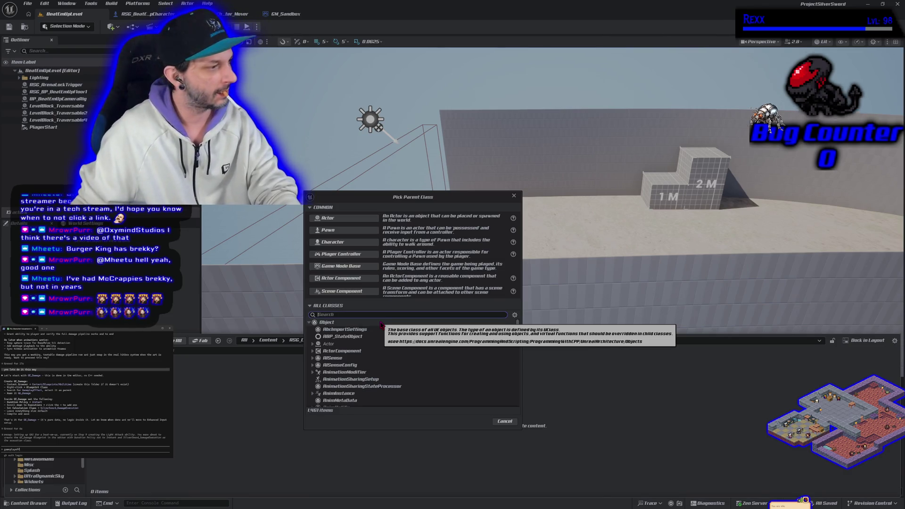
{"action": "key", "text": "BackSpace"}
{"action": "key", "text": "BackSpace"}
{"action": "key", "text": "BackSpace"}
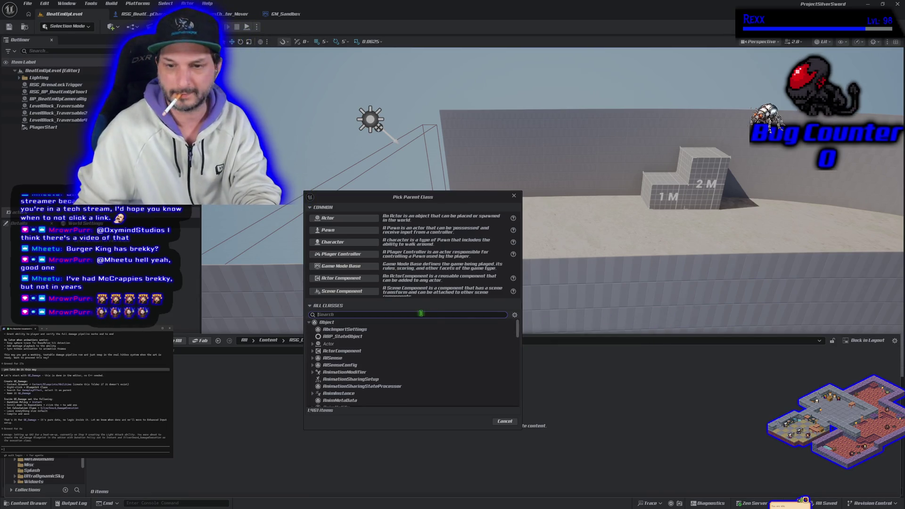
Create GE_Damage with GameplayEffect as parent class, save it, and open it for editing
{"action": "left_click", "coordinate": [424, 315]}
{"action": "type", "text": "g"}
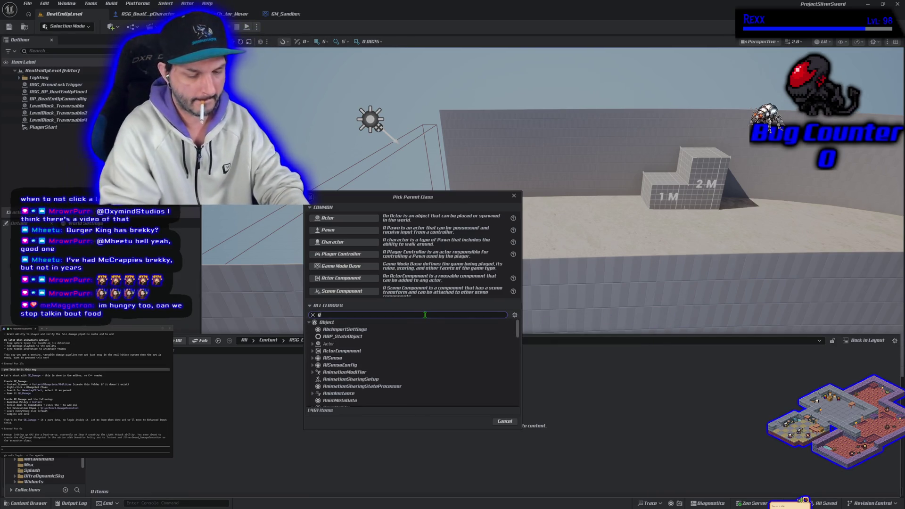
{"action": "type", "text": "ameplayeffect"}
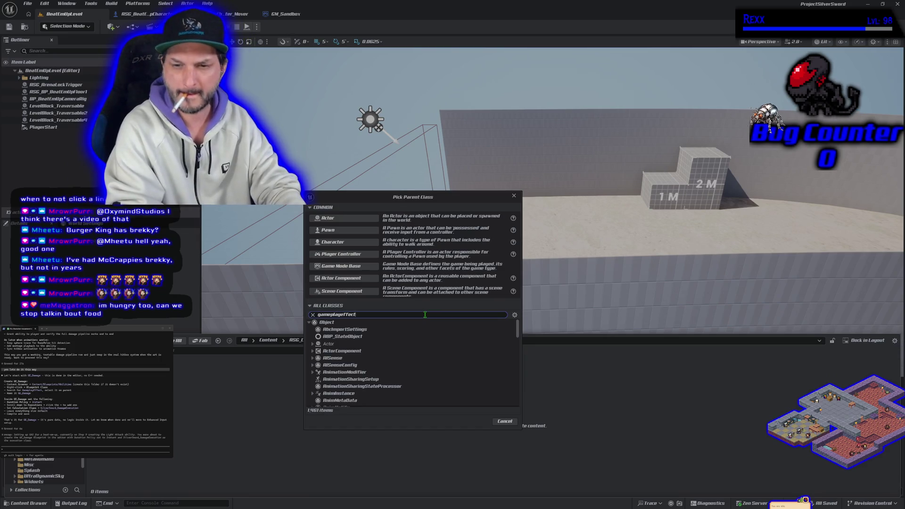
{"action": "left_click", "coordinate": [419, 330]}
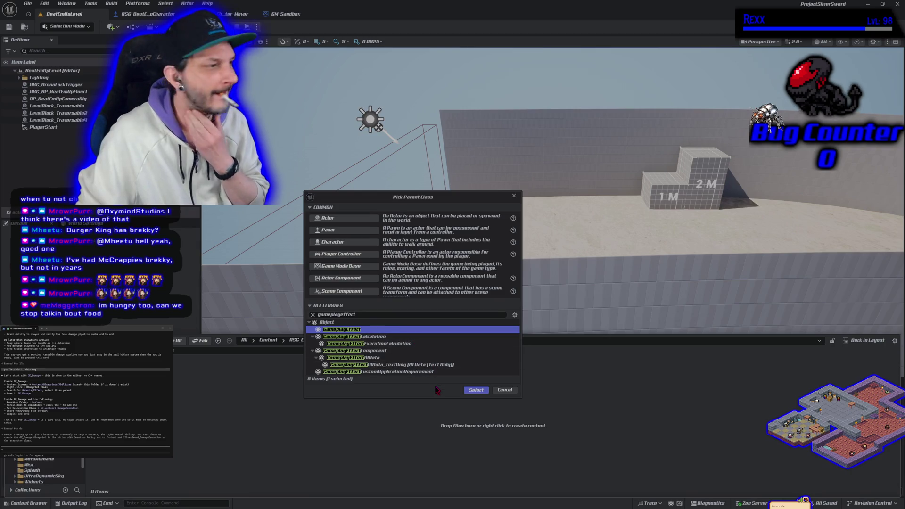
{"action": "left_click", "coordinate": [475, 390]}
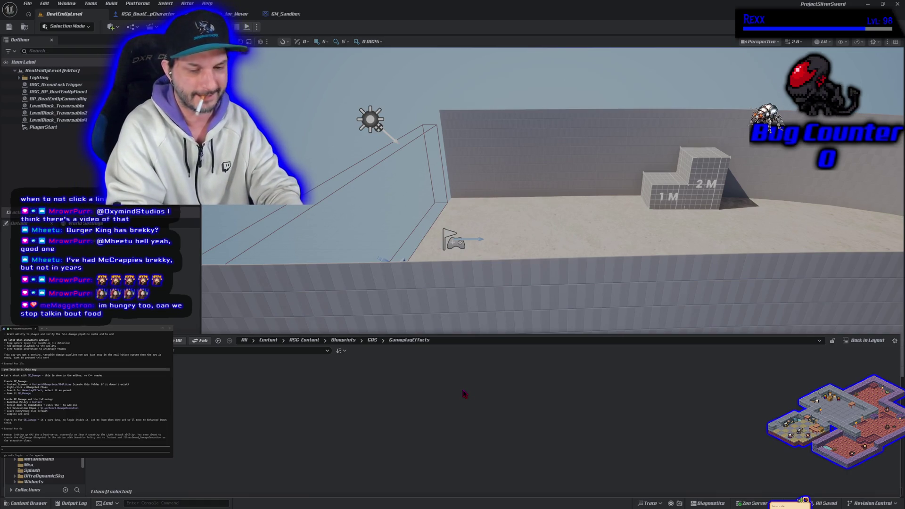
{"action": "key", "text": "ctrl+s"}
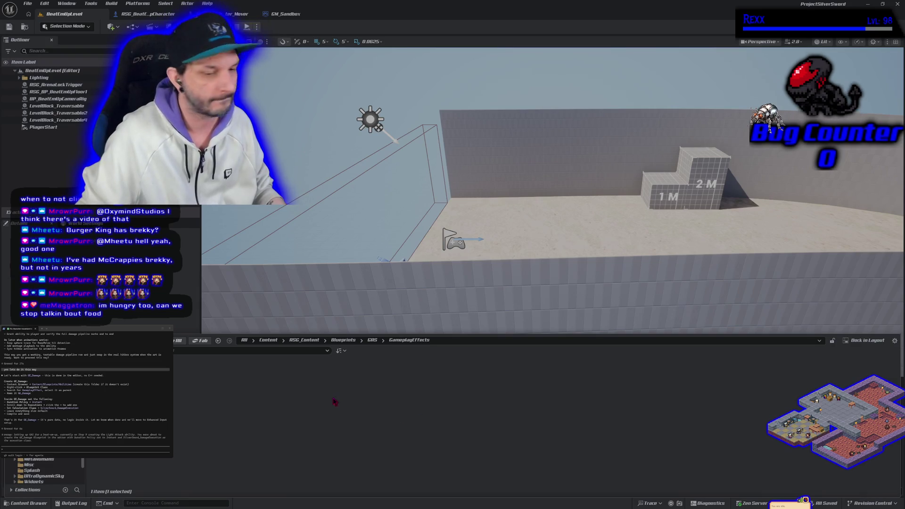
{"action": "key", "text": "Return"}
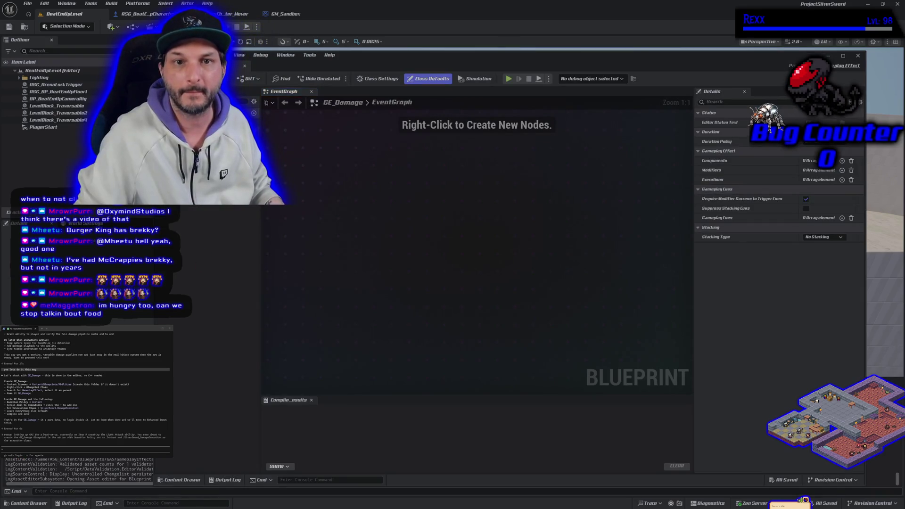
Dock the floating GE_Damage editor into the main editor tab bar
{"action": "mouse_move", "coordinate": [311, 65]}
{"action": "left_mouse_down"}
{"action": "mouse_move", "coordinate": [369, 117]}
{"action": "mouse_move", "coordinate": [368, 14]}
{"action": "left_mouse_up"}
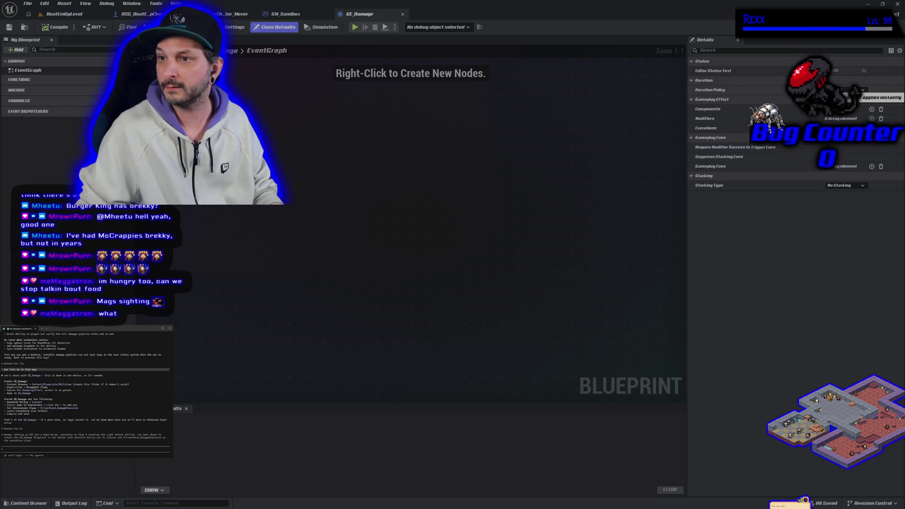
Add an Execution using SilverSword_DamageExecution, compile and save GE_Damage, then return to BeatEmUpLevel
{"action": "left_click", "coordinate": [872, 127]}
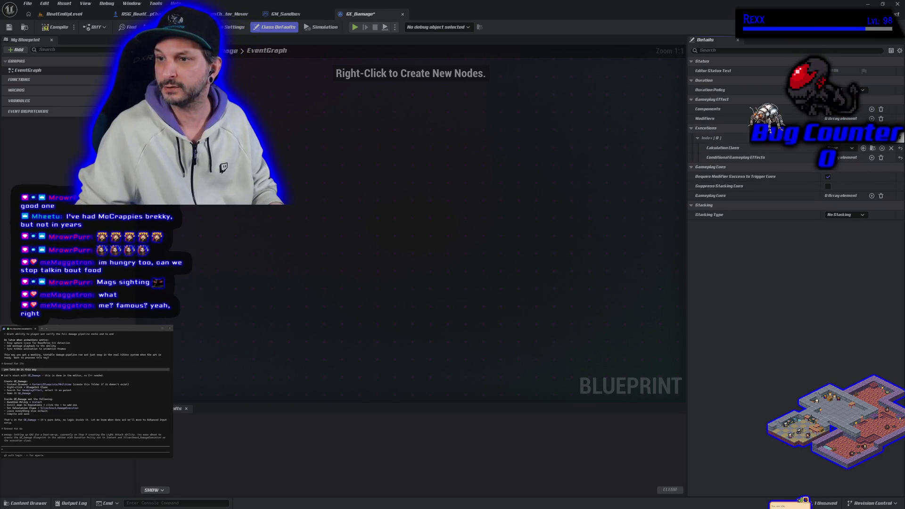
{"action": "left_click", "coordinate": [842, 148]}
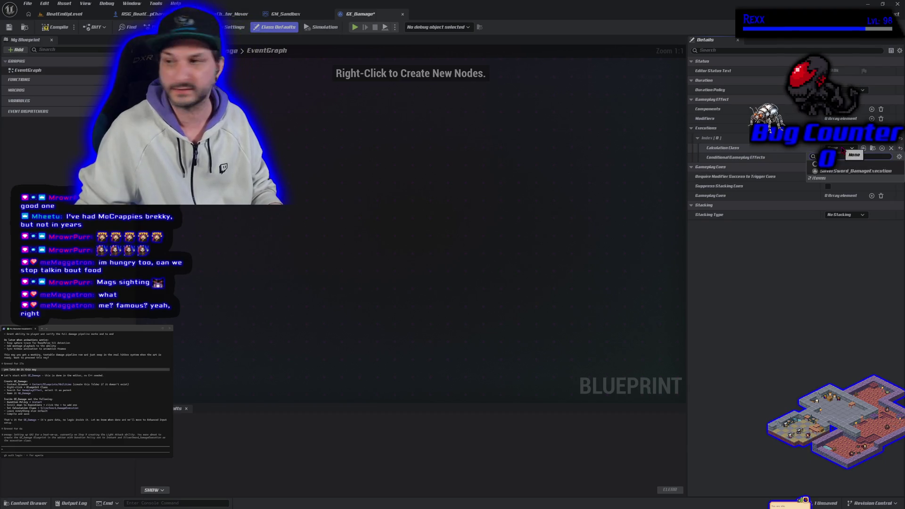
{"action": "left_click", "coordinate": [838, 172]}
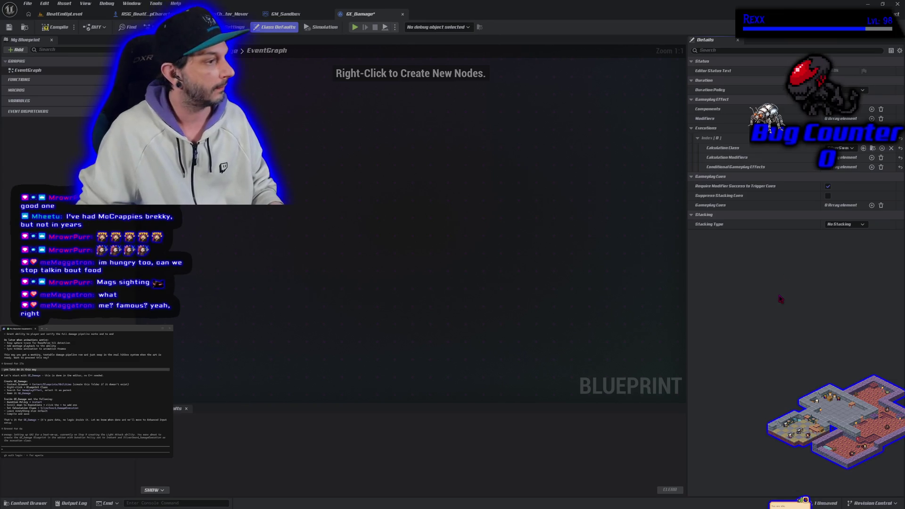
{"action": "left_click", "coordinate": [52, 27]}
{"action": "left_click", "coordinate": [9, 28]}
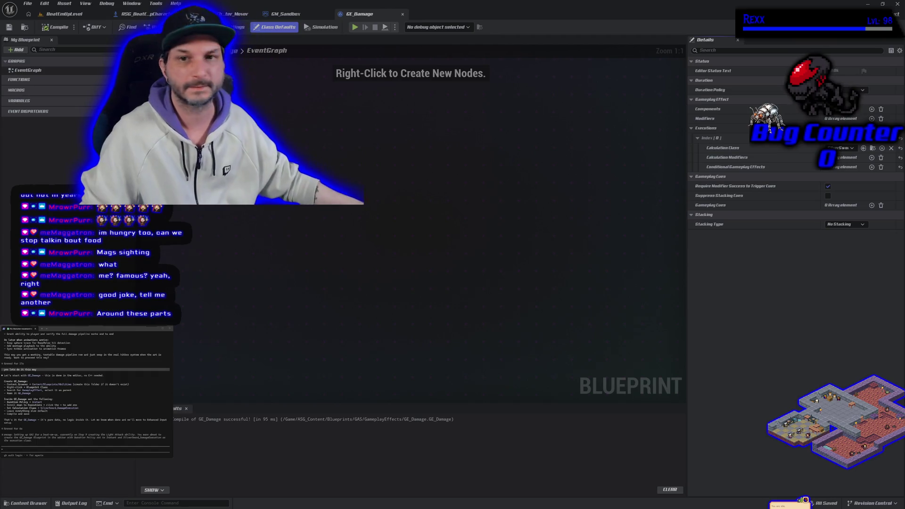
{"action": "left_click", "coordinate": [81, 15]}
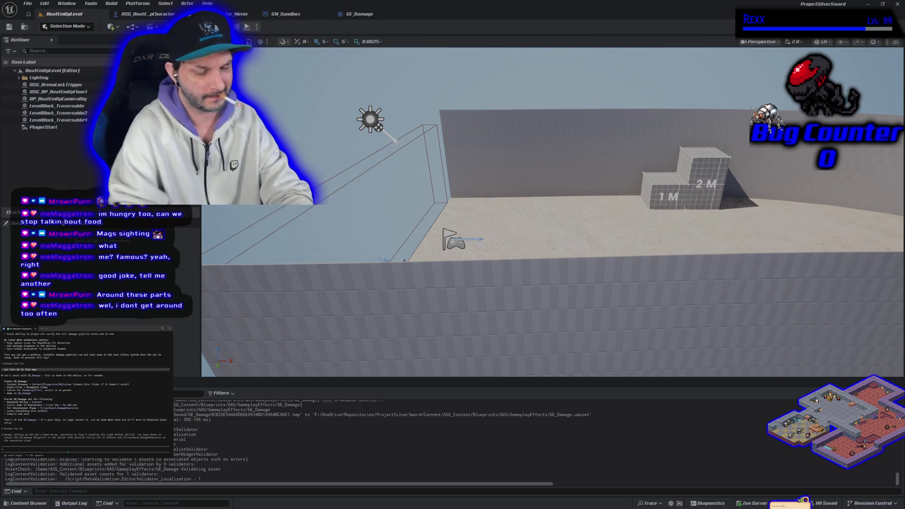
Tell the assistant 'ok thats done' and begin a reply about wanting both input types
{"action": "type", "text": "ok thats dd"}
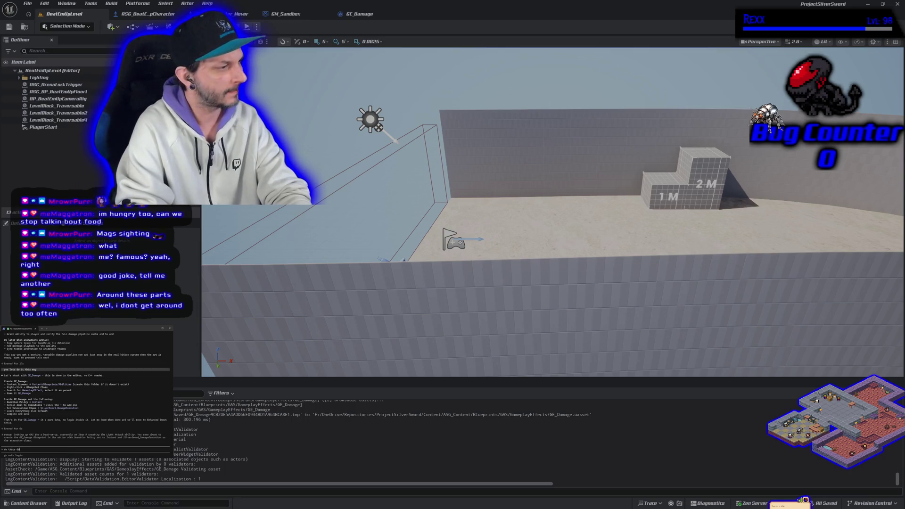
{"action": "type", "text": "ne"}
{"action": "key", "text": "Return"}
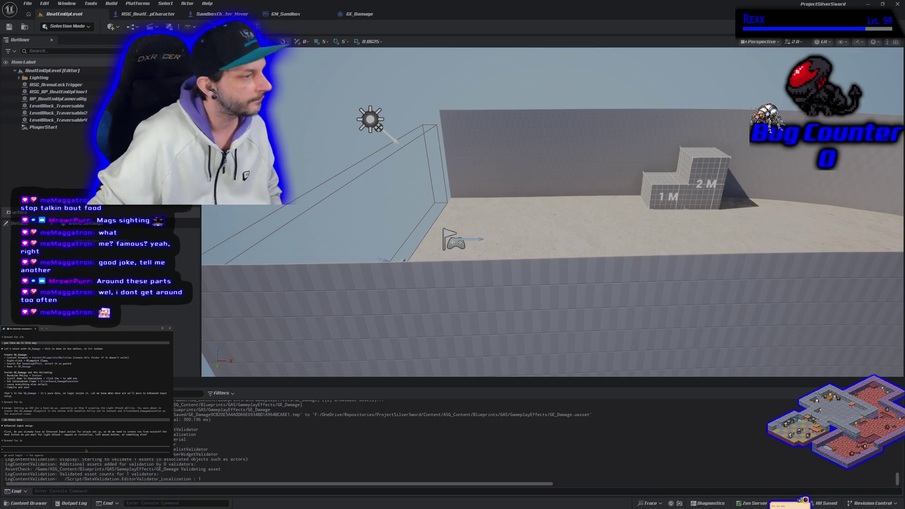
{"action": "type", "text": "i do not have one yet, i sd"}
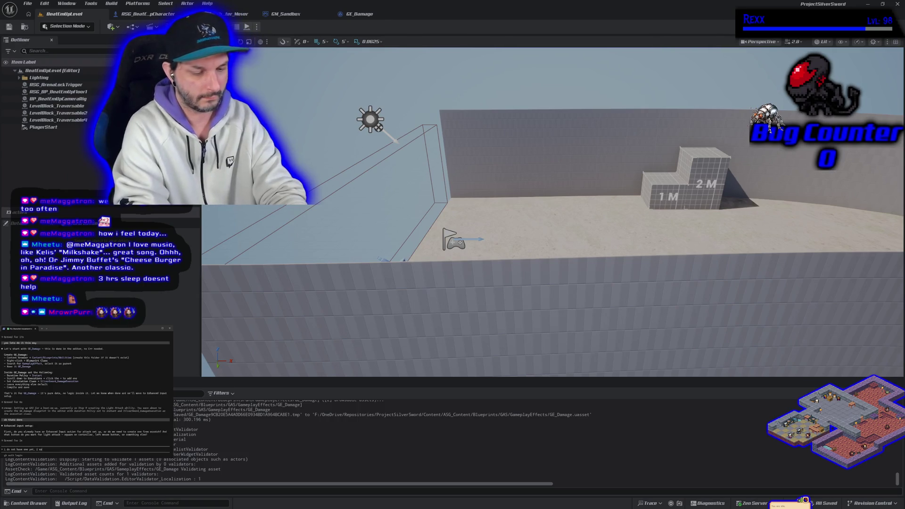
{"action": "type", "text": "th t"}
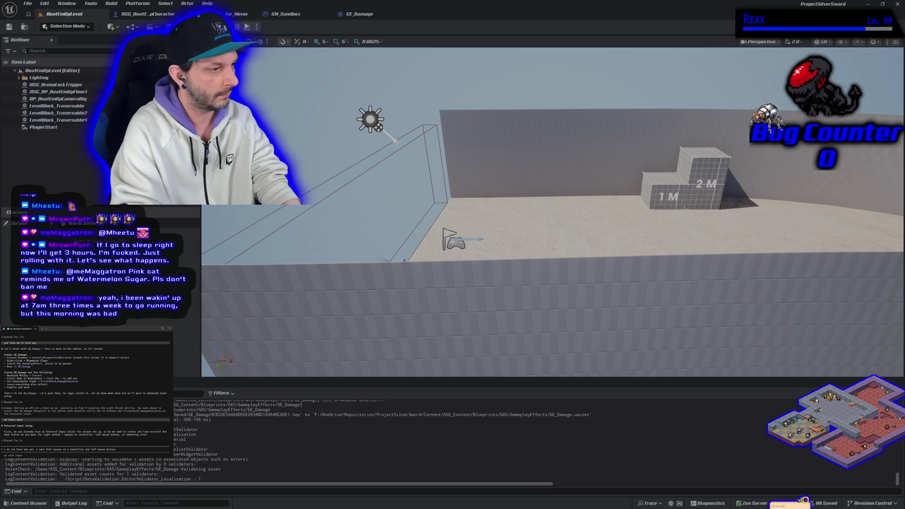
Fix the typo and send the request binding light attack to controller Square and left mouse button
{"action": "key", "text": "BackSpace"}
{"action": "key", "text": "BackSpace"}
{"action": "key", "text": "BackSpace"}
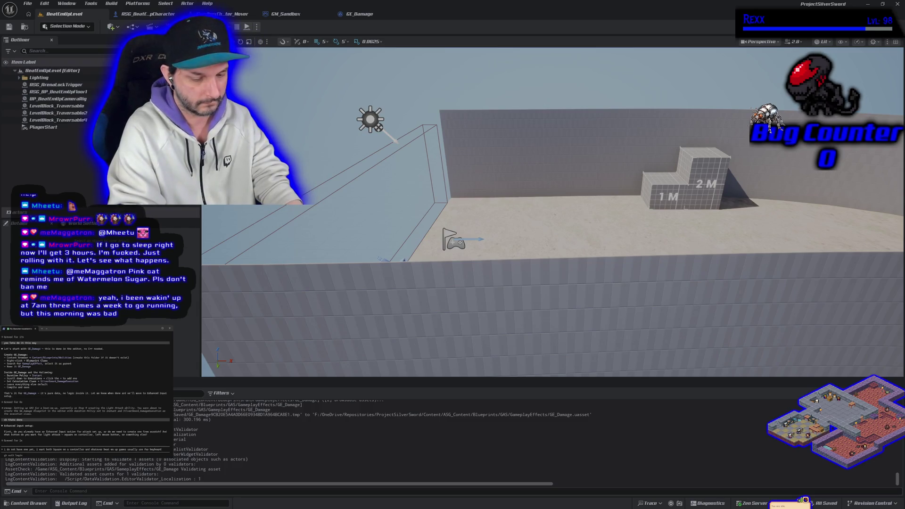
{"action": "type", "text": "it"}
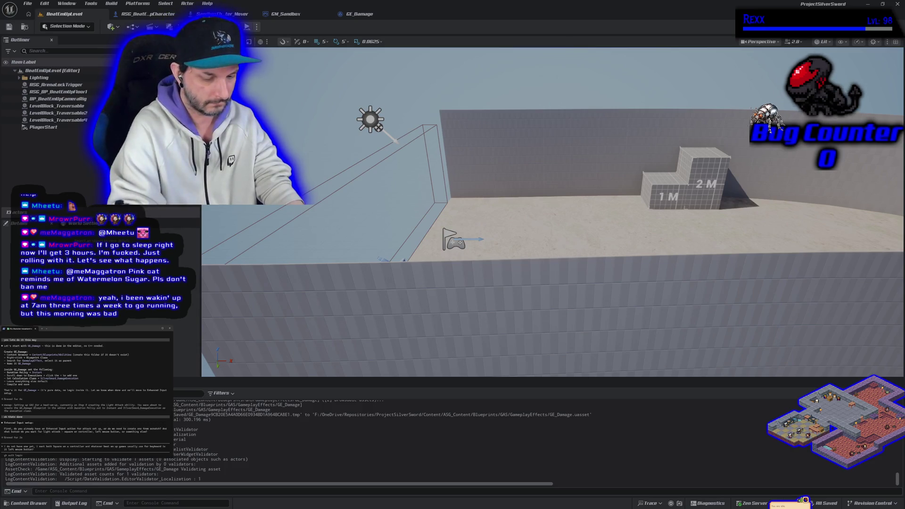
{"action": "type", "text": "only played beatemup games with a controller"}
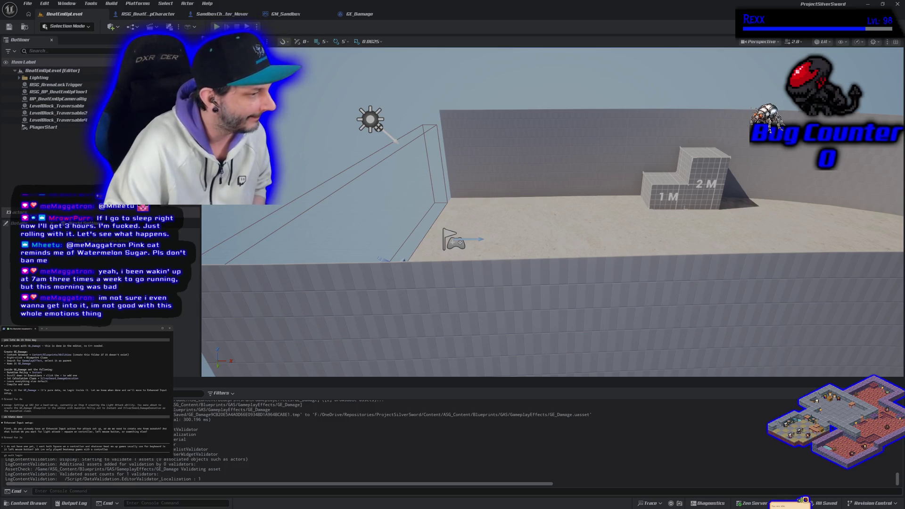
{"action": "key", "text": "Return"}
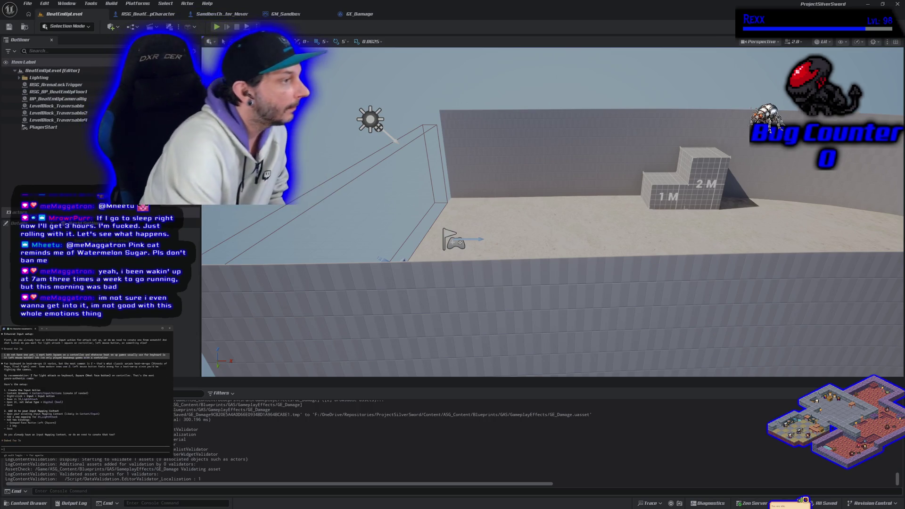
Tell the AI assistant 'i already have one' and begin noting the camera isn't mouse-controlled
{"action": "type", "text": "i already have one"}
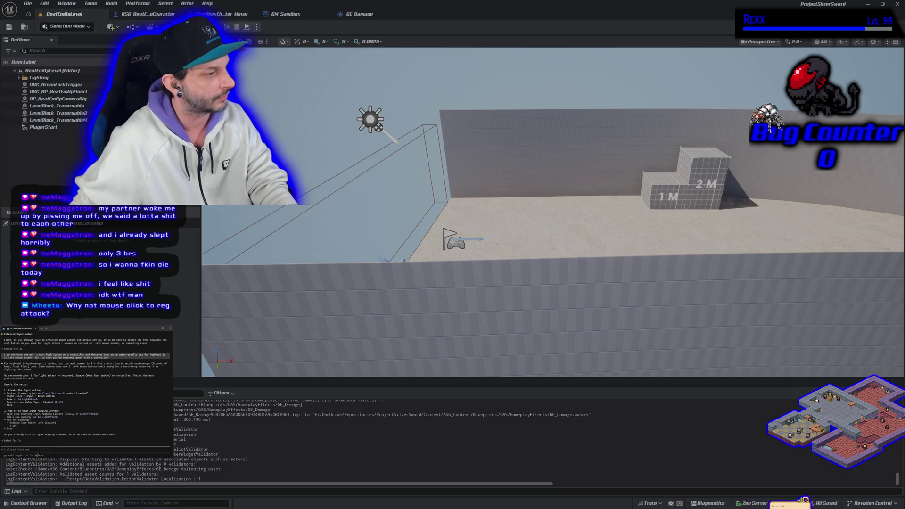
{"action": "type", "text": "my camera is no"}
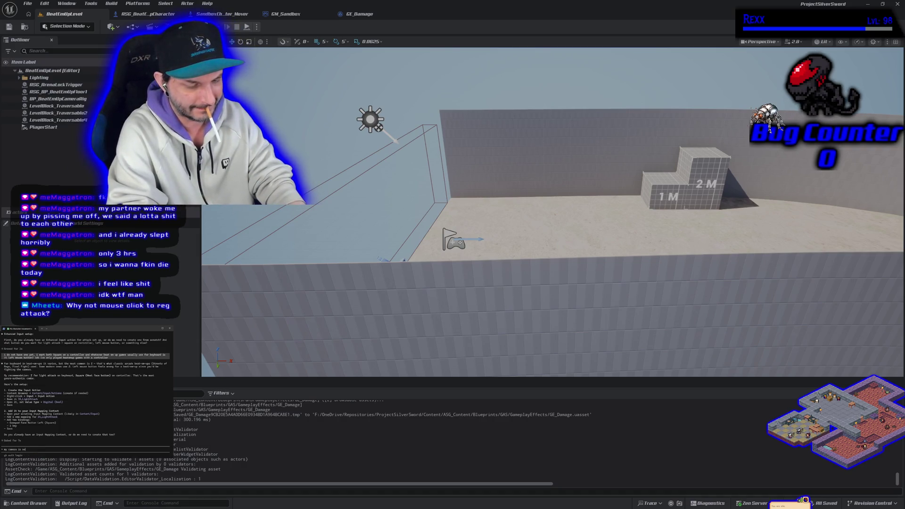
{"action": "type", "text": "t controlled by the mouse"}
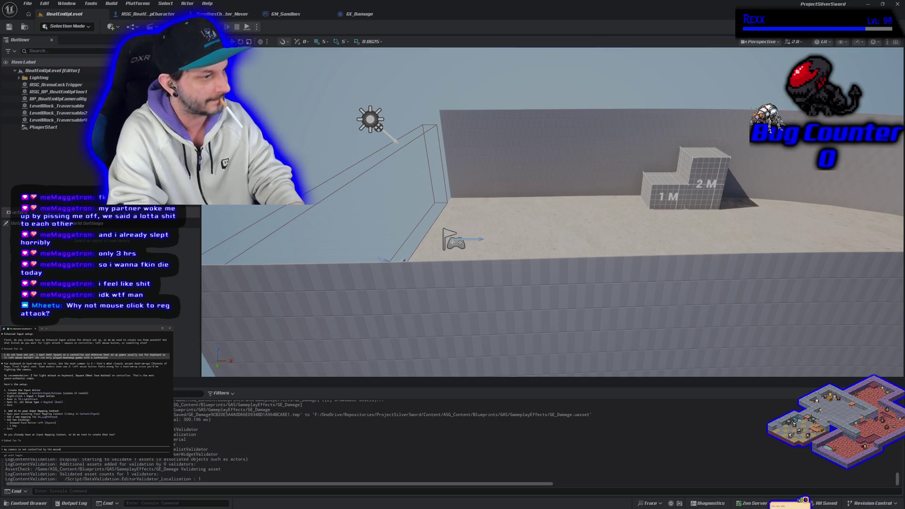
Send the mouse-camera follow-up and reply that an Input Mapping Context already exists
{"action": "key", "text": "Return"}
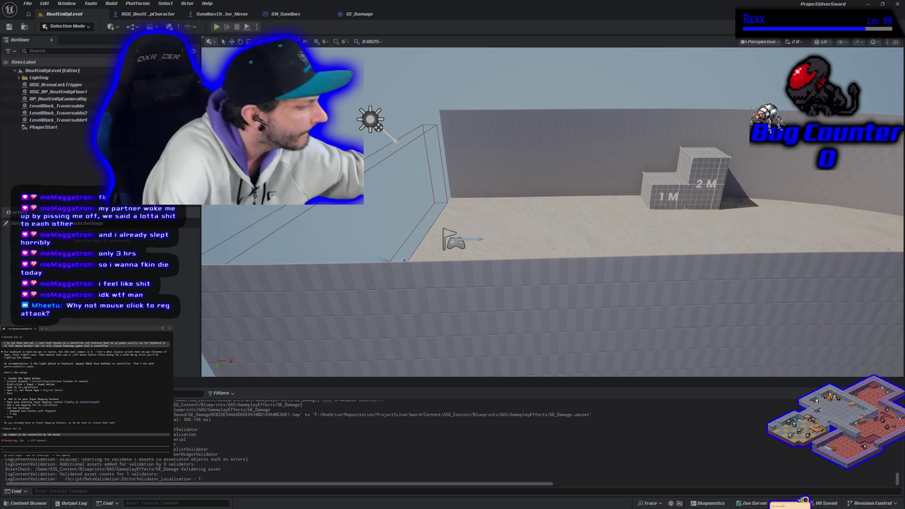
{"action": "type", "text": "i have an existing one"}
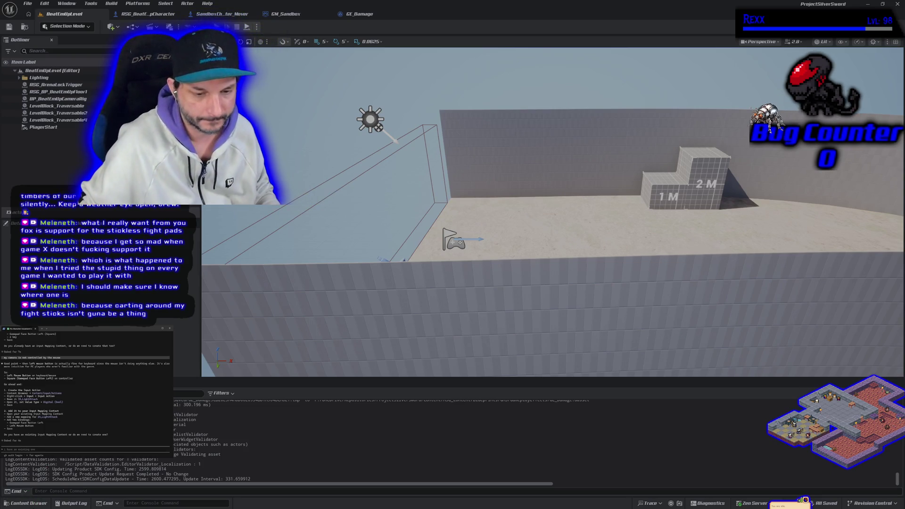
{"action": "key", "text": "ctrl+space"}
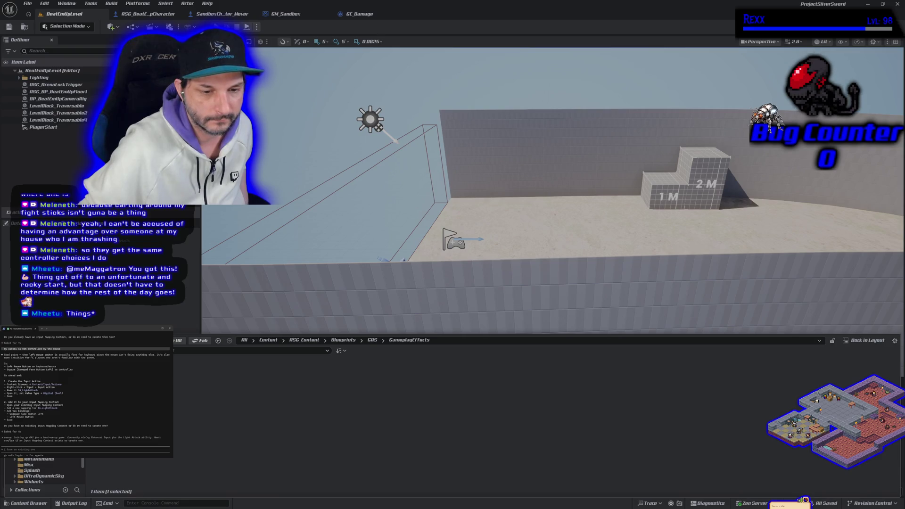
Create a new Input folder inside ASG_Content and open it
{"action": "scroll", "coordinate": [45, 472], "scroll_direction": "down", "scroll_amount": 2}
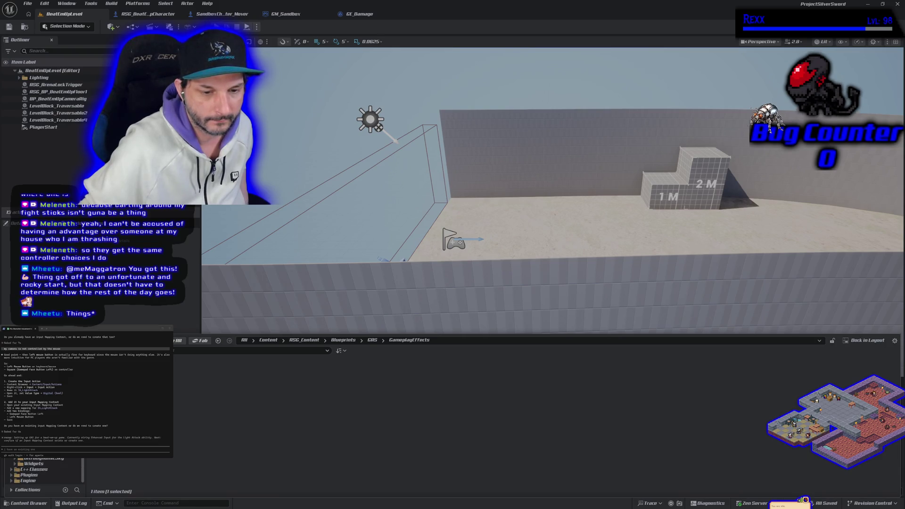
{"action": "left_click", "coordinate": [33, 446]}
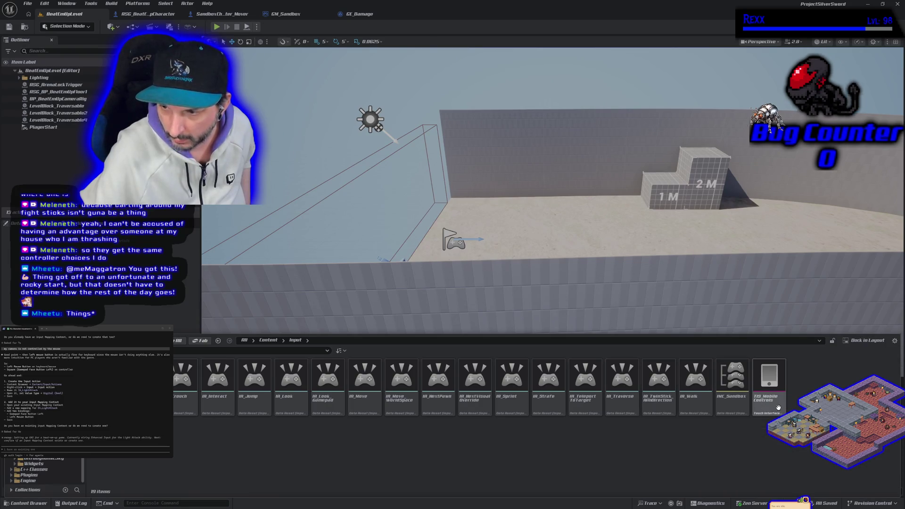
{"action": "scroll", "coordinate": [38, 471], "scroll_direction": "up", "scroll_amount": 2}
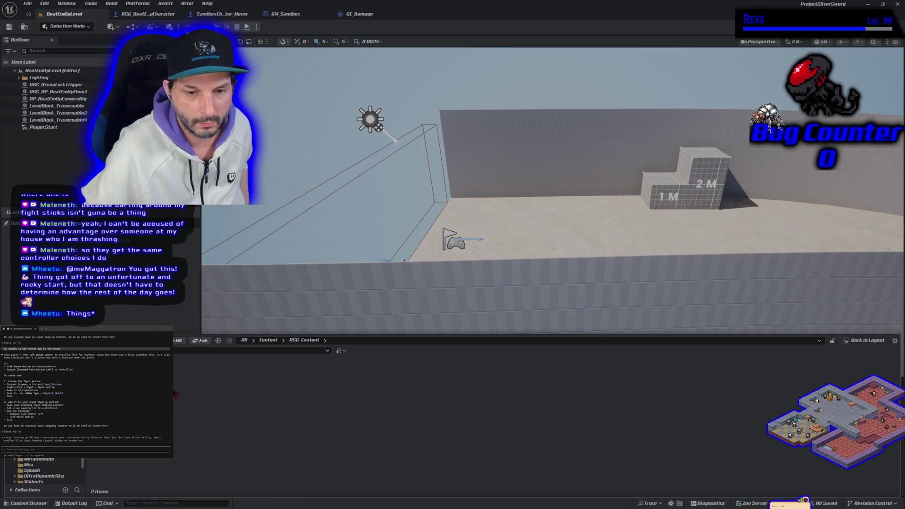
{"action": "right_click", "coordinate": [176, 394]}
{"action": "mouse_move", "coordinate": [175, 366]}
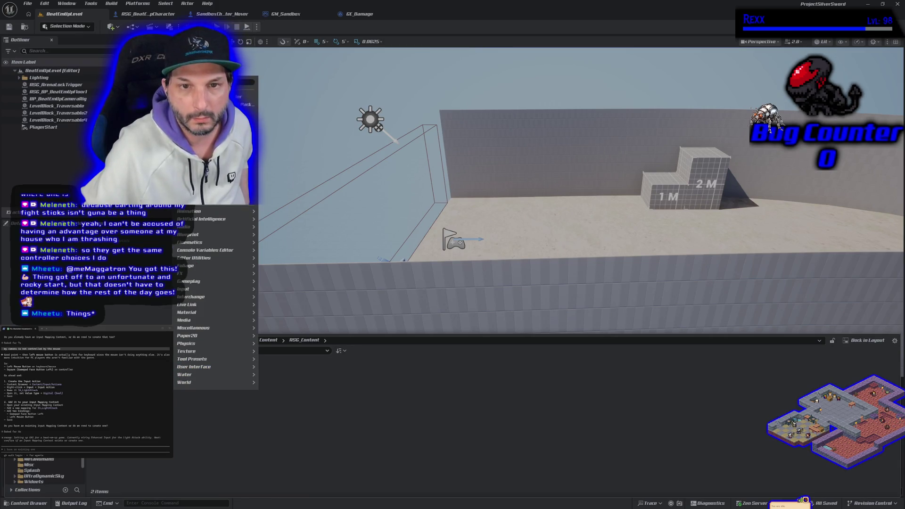
{"action": "left_click", "coordinate": [198, 84]}
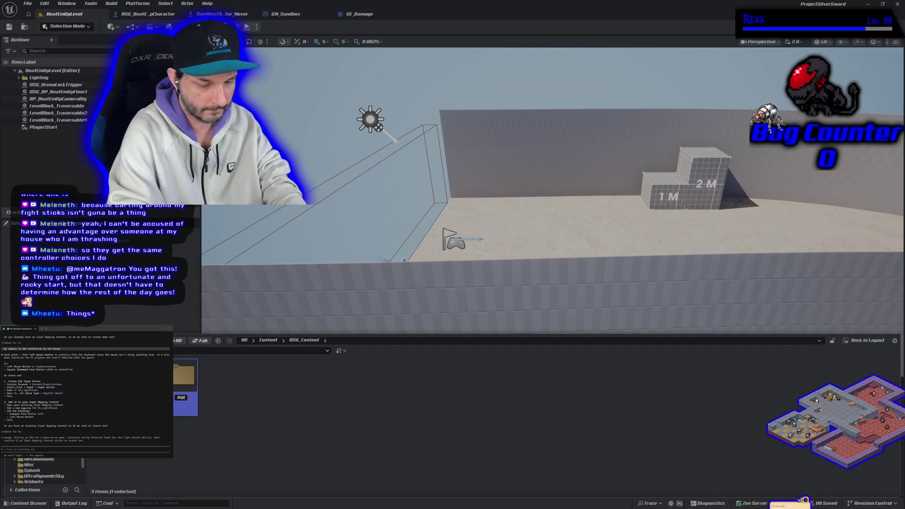
{"action": "type", "text": "Levels"}
{"action": "key", "text": "Return"}
{"action": "double_click", "coordinate": [141, 375]}
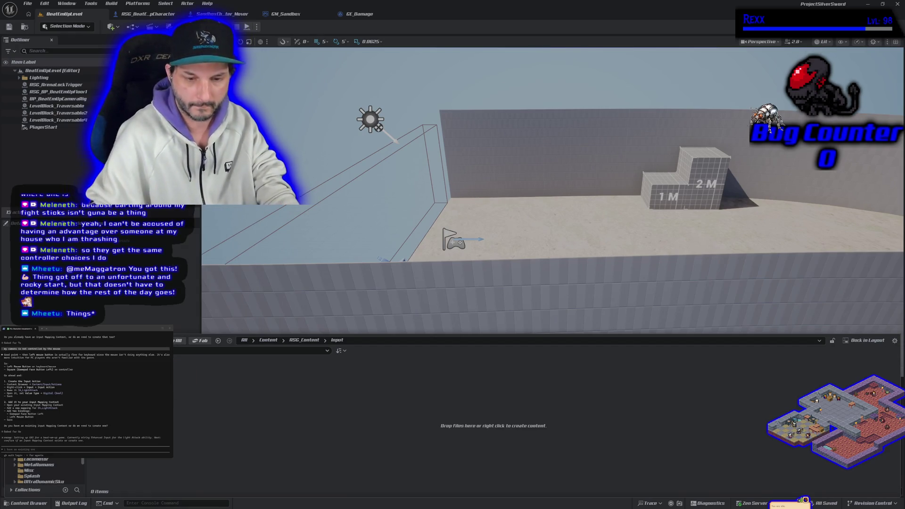
Add an Actions subfolder inside Input and open it
{"action": "right_click", "coordinate": [205, 374]}
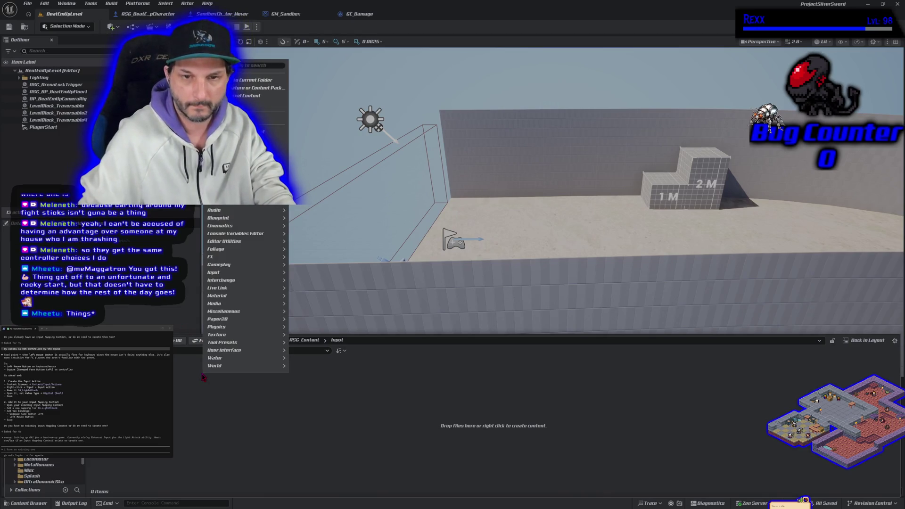
{"action": "left_click", "coordinate": [245, 342]}
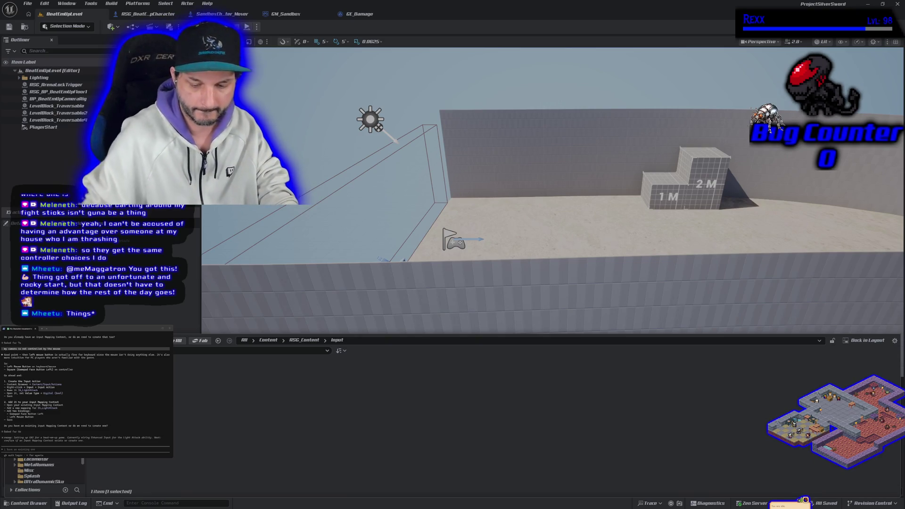
{"action": "double_click", "coordinate": [141, 375]}
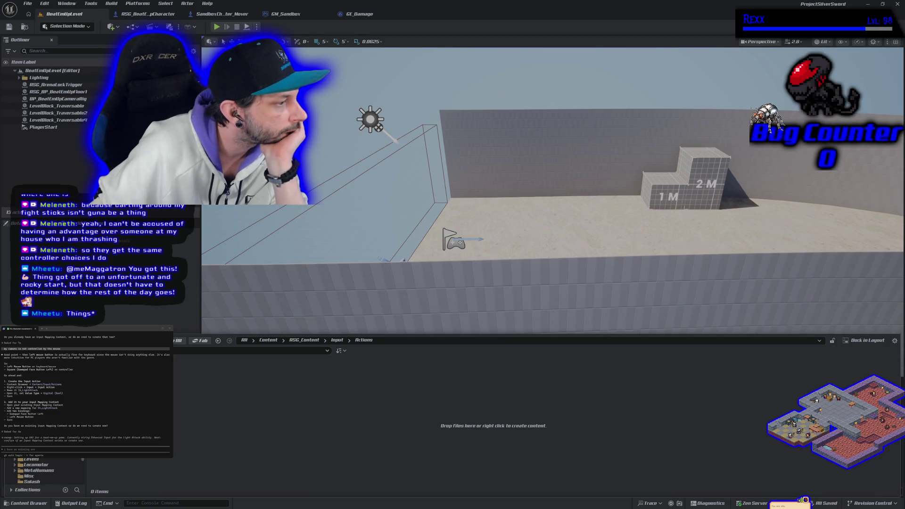
Create a new Input Action named IA_LightAttack in the Actions folder
{"action": "right_click", "coordinate": [159, 389]}
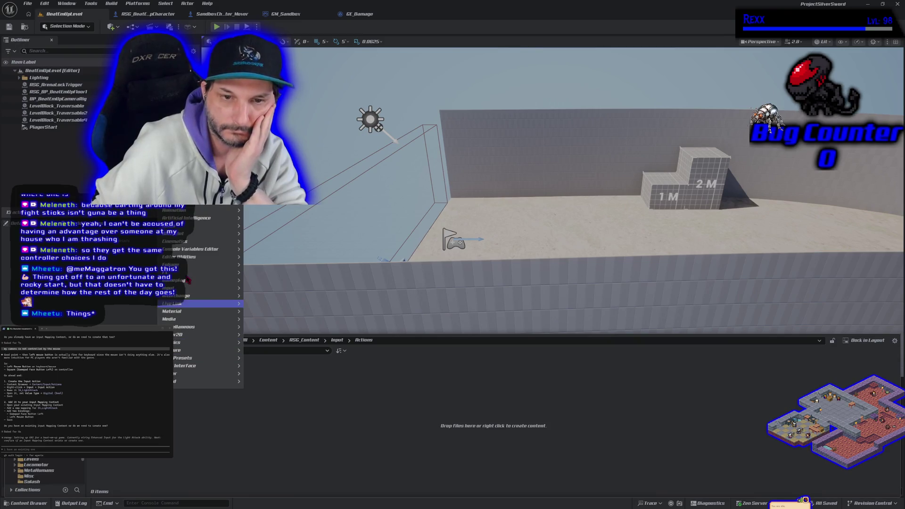
{"action": "mouse_move", "coordinate": [189, 288]}
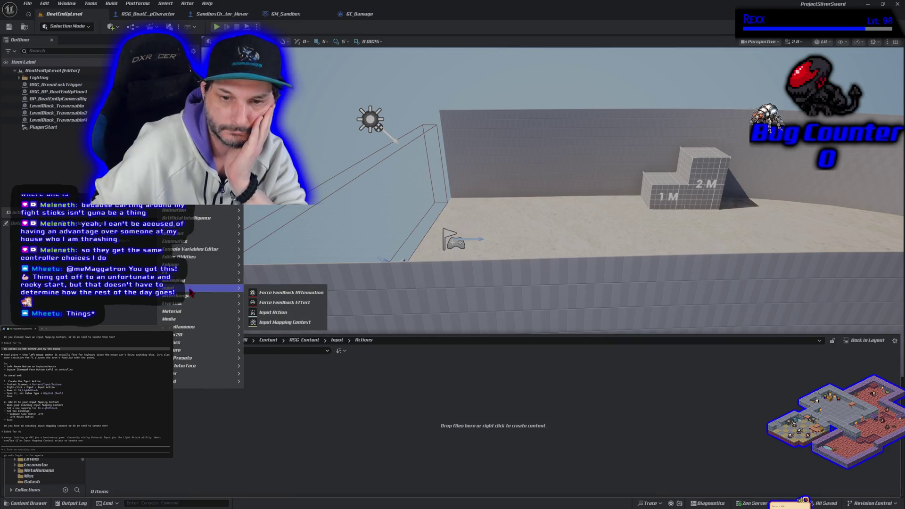
{"action": "left_click", "coordinate": [280, 313]}
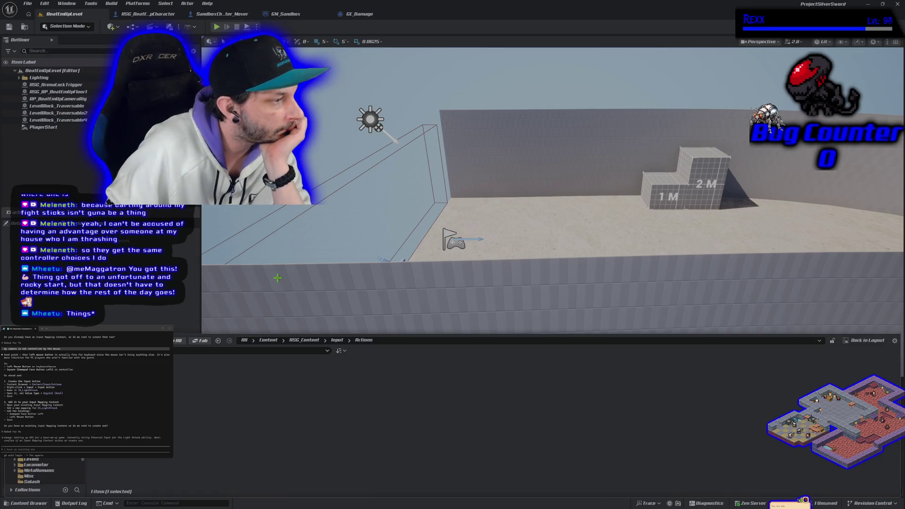
{"action": "key", "text": "Return"}
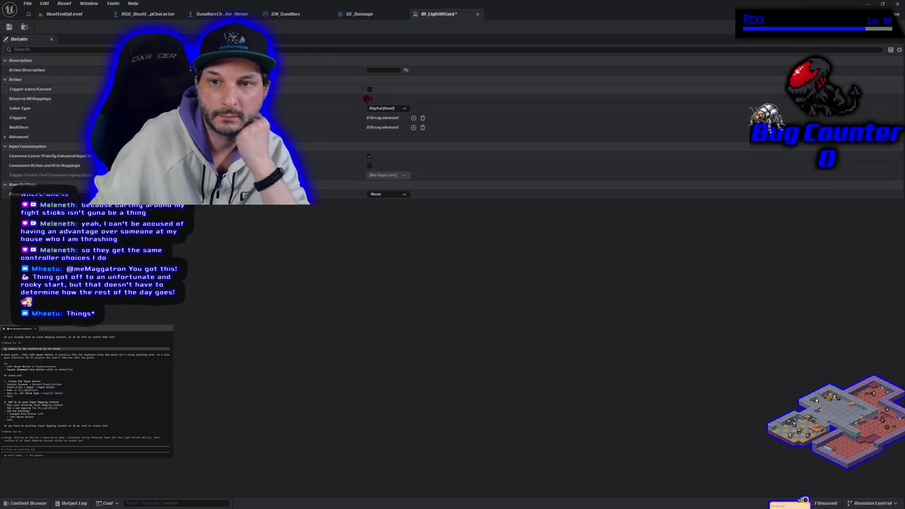
Save IA_LightAttack via File > Save and return to the BeatEmUpLevel tab
{"action": "left_click", "coordinate": [9, 27]}
{"action": "left_click", "coordinate": [28, 3]}
{"action": "left_click", "coordinate": [43, 44]}
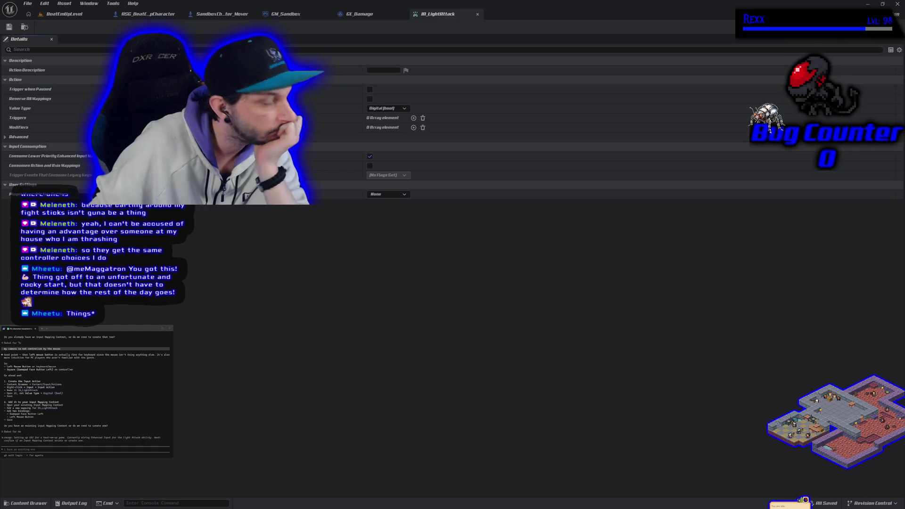
{"action": "left_click", "coordinate": [64, 14]}
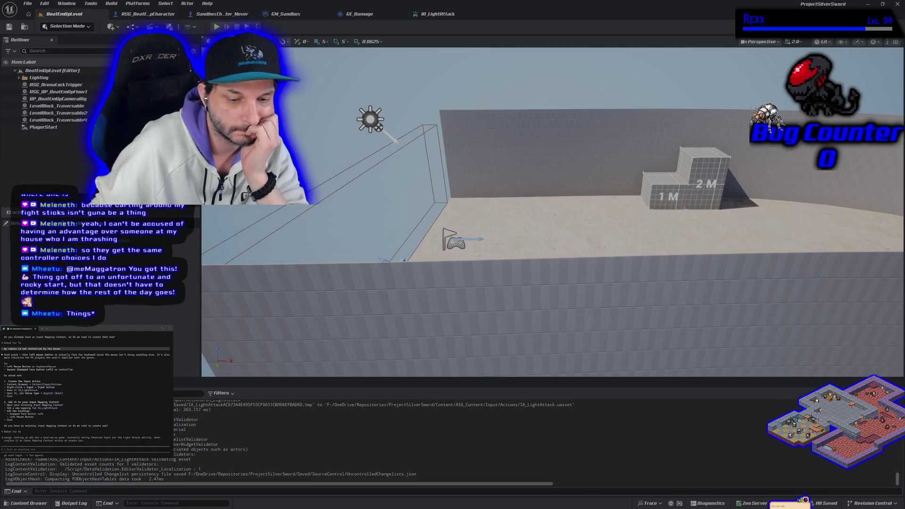
{"action": "left_click", "coordinate": [42, 502]}
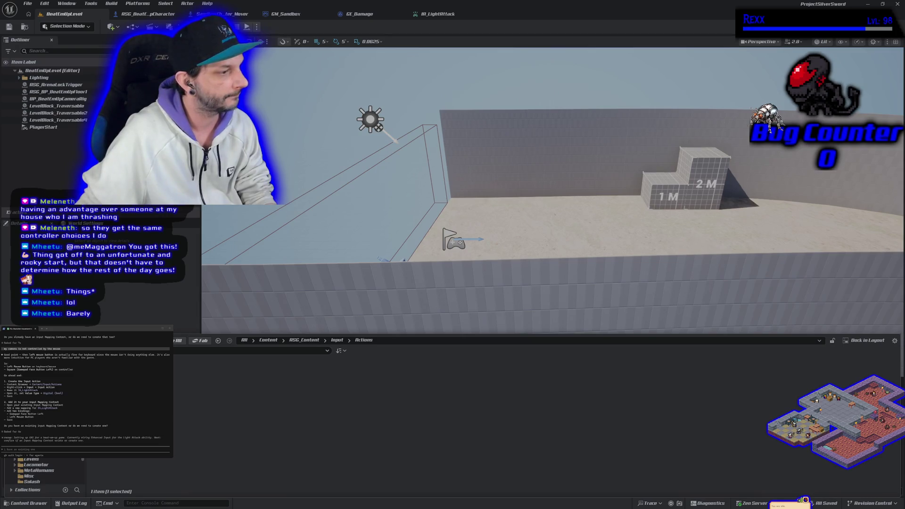
Navigate to the project's main Content/Input folder holding its 19 input assets
{"action": "scroll", "coordinate": [47, 472], "scroll_direction": "down", "scroll_amount": 3}
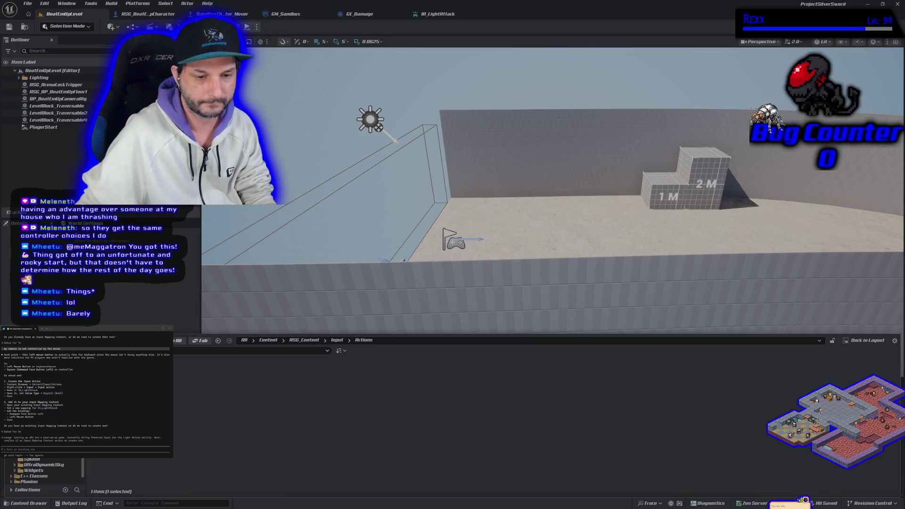
{"action": "left_click", "coordinate": [48, 467]}
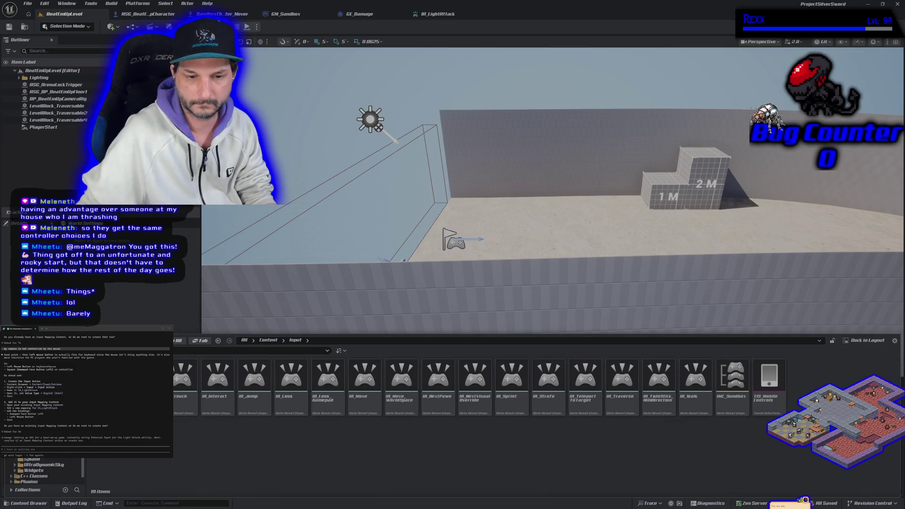
Open IMC_Sandbox and add a new entry to its default key mappings
{"action": "double_click", "coordinate": [744, 408]}
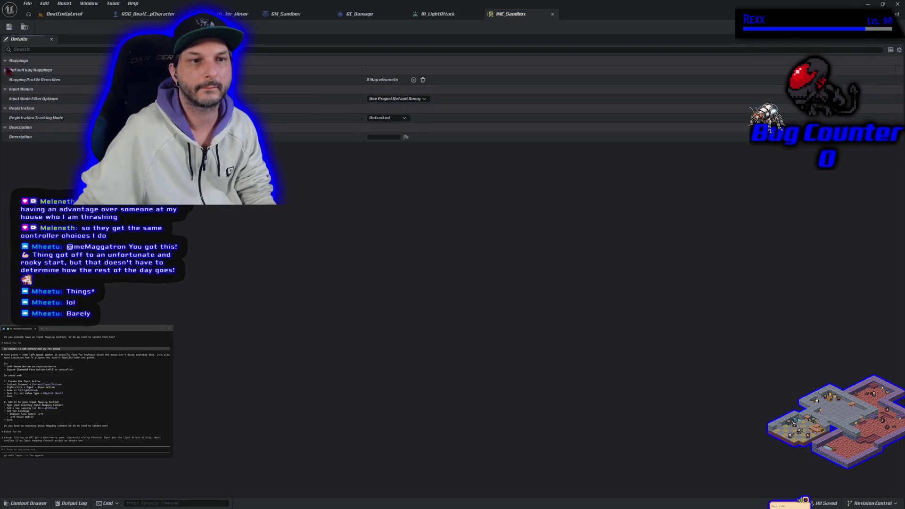
{"action": "left_click", "coordinate": [4, 69]}
{"action": "left_click", "coordinate": [11, 80]}
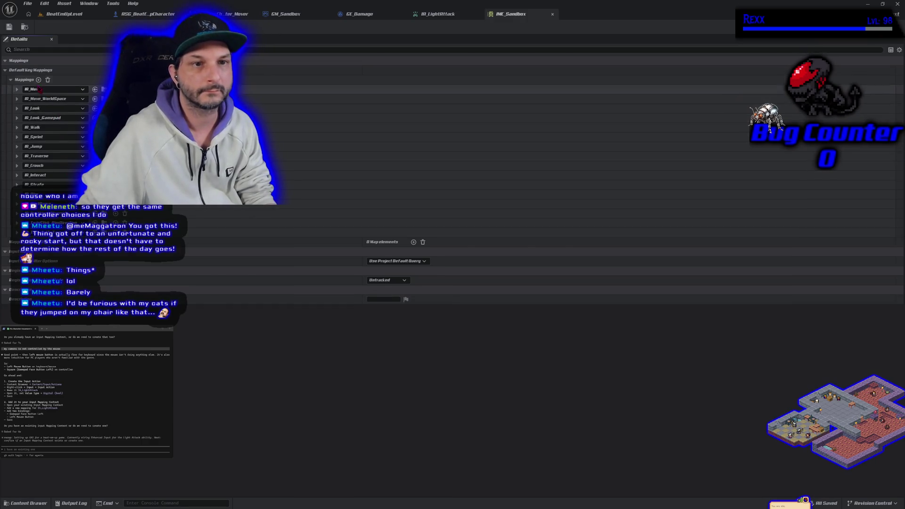
{"action": "left_click", "coordinate": [39, 79]}
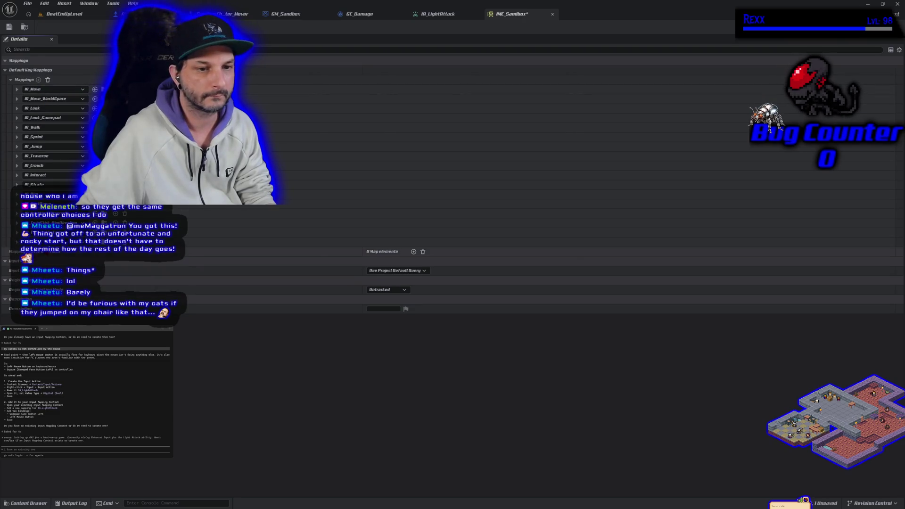
Expand the new mapping's details and triggers, then open the Input Action picker
{"action": "left_click", "coordinate": [17, 241]}
{"action": "left_click", "coordinate": [22, 251]}
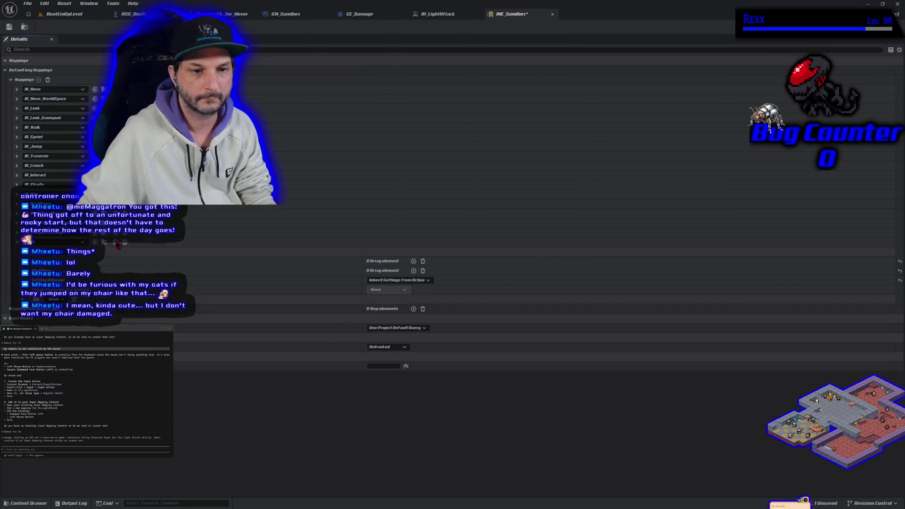
{"action": "left_click", "coordinate": [22, 299]}
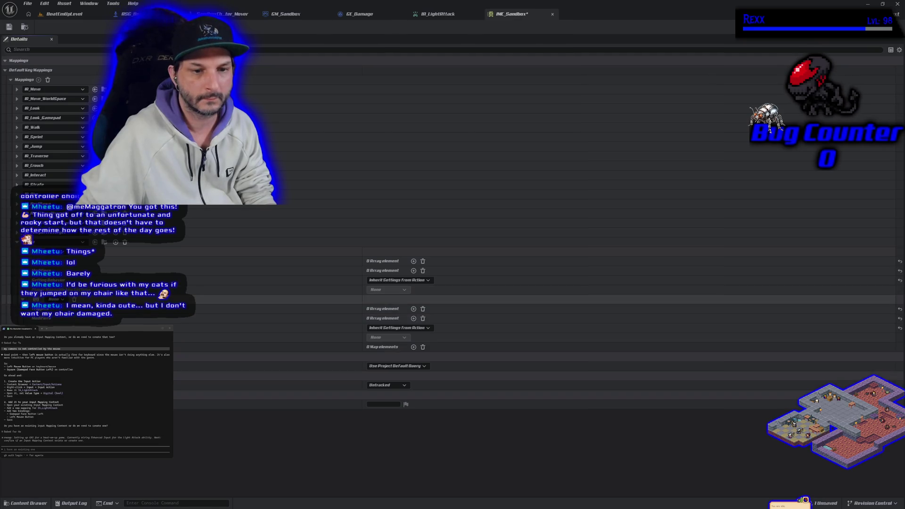
{"action": "left_click", "coordinate": [47, 243]}
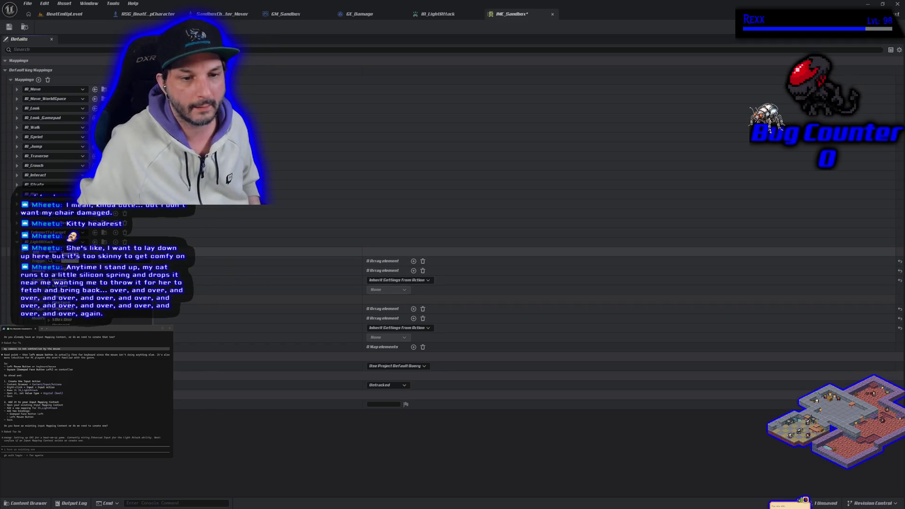
Bind the LightAttack mapping to the gamepad face button and save IMC_Sandbox
{"action": "scroll", "coordinate": [80, 297], "scroll_direction": "up", "scroll_amount": 5}
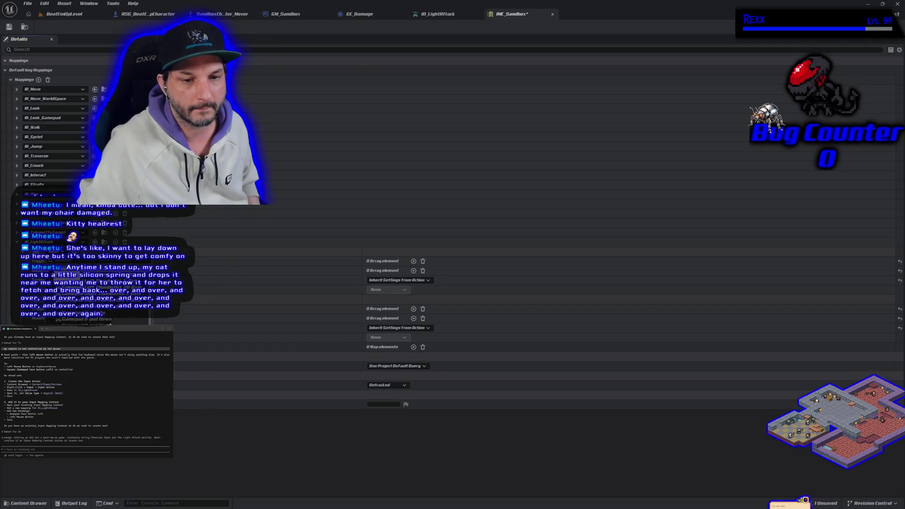
{"action": "left_click", "coordinate": [80, 302]}
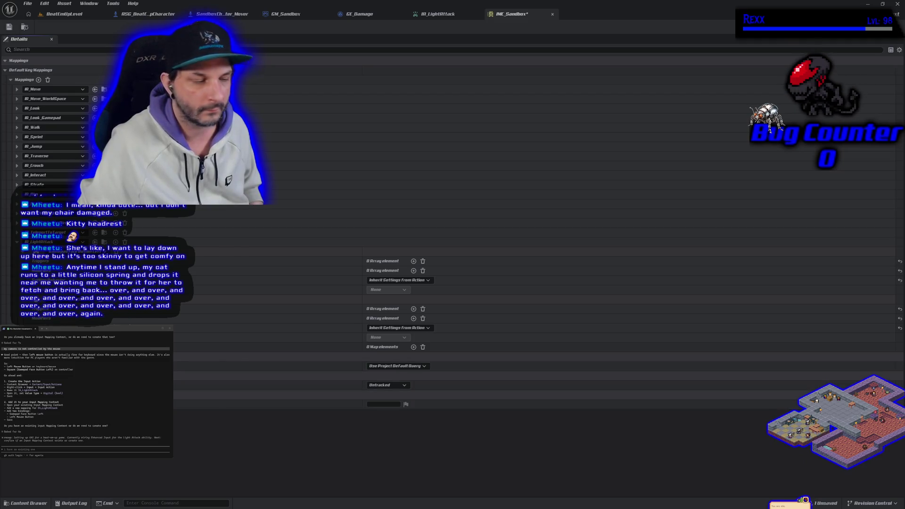
{"action": "left_click", "coordinate": [10, 28]}
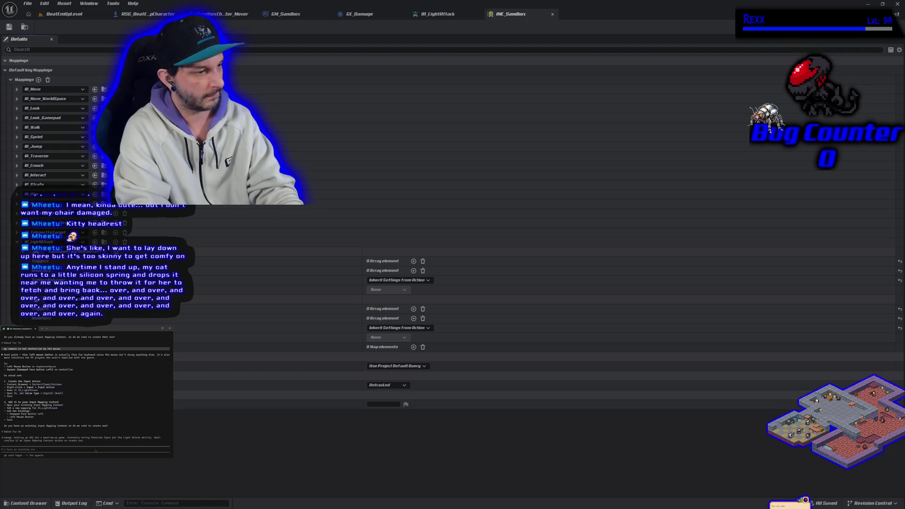
Ask the AI assistant whether the animation sample should already contain this, then draft a follow-up
{"action": "type", "text": "so"}
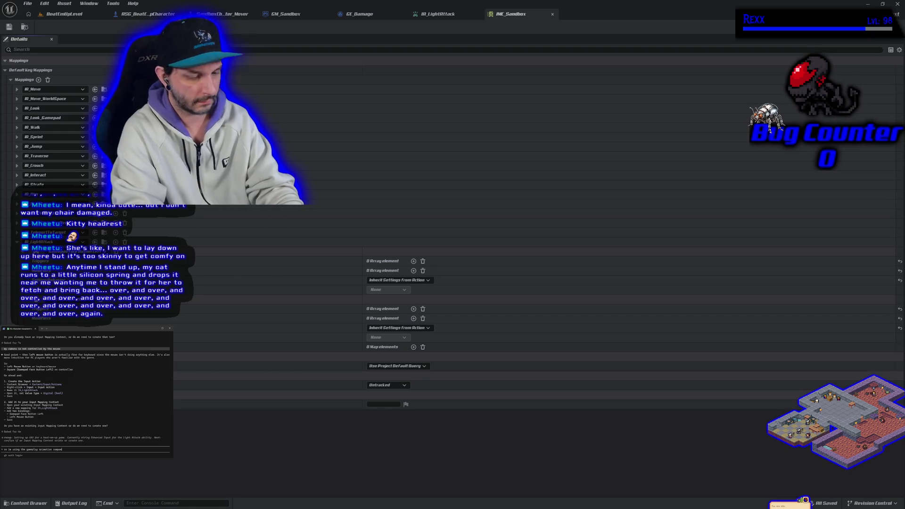
{"action": "type", "text": "le IMC, is it possible to use"}
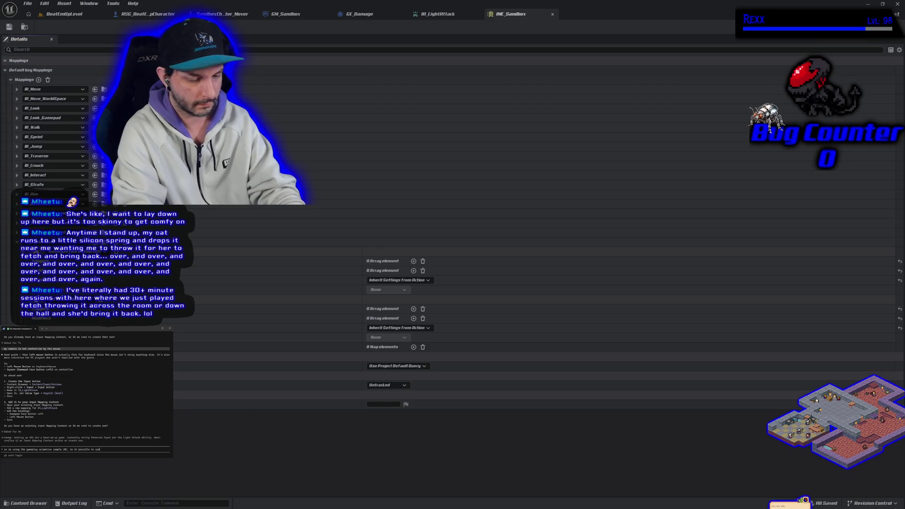
{"action": "type", "text": "s"}
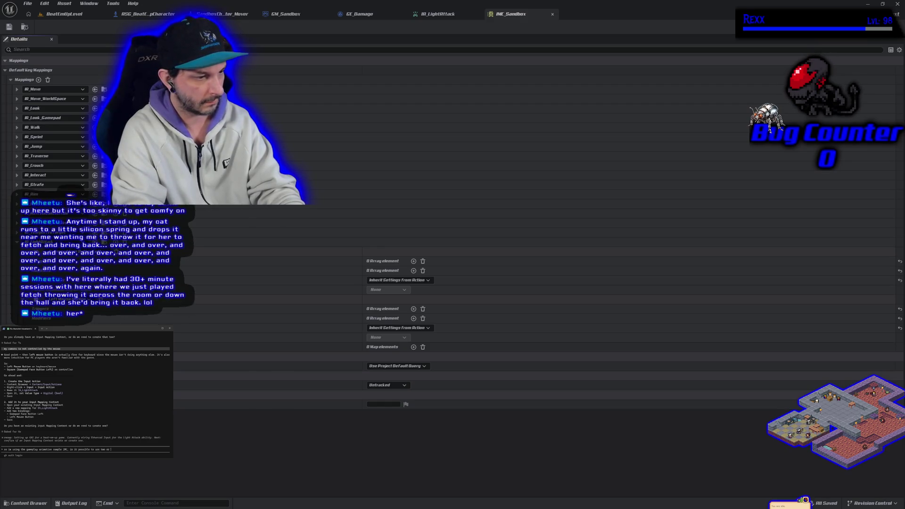
{"action": "type", "text": "hould it just be there"}
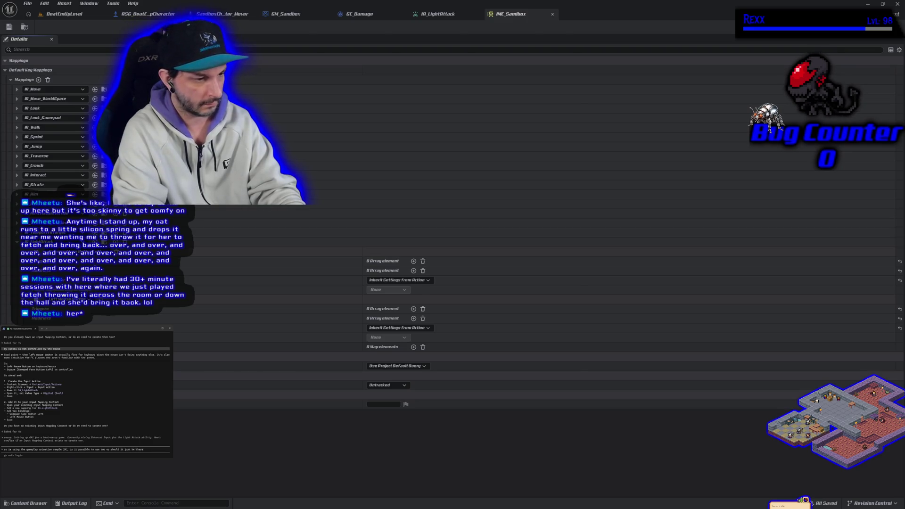
{"action": "key", "text": "Return"}
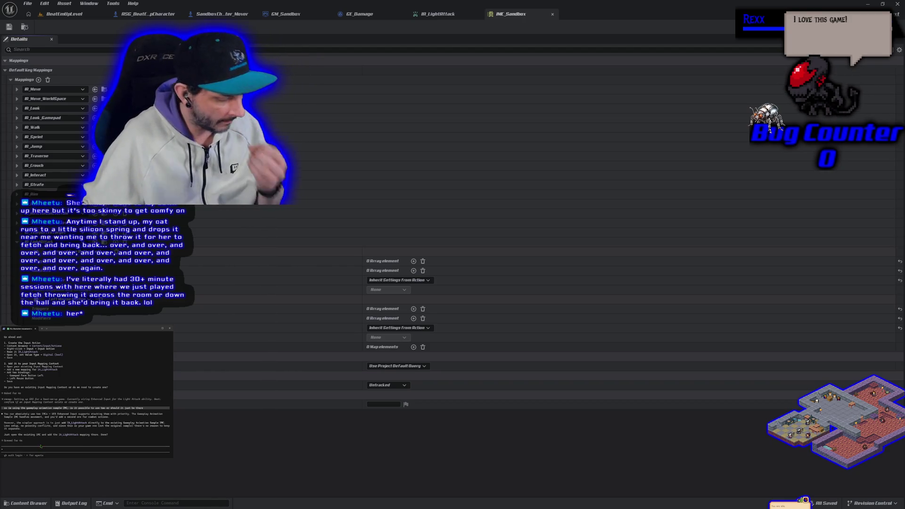
{"action": "type", "text": "what d"}
{"action": "type", "text": "would"}
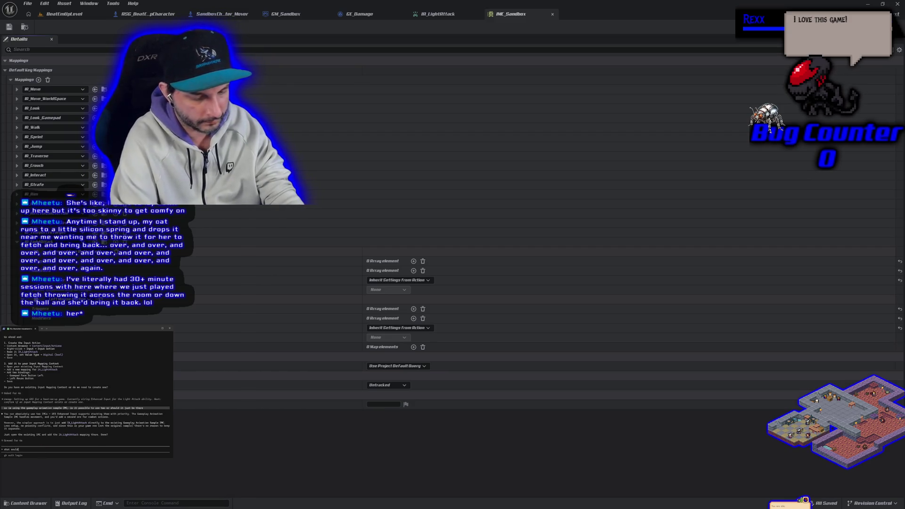
{"action": "type", "text": " datin"}
{"action": "type", "text": "p"}
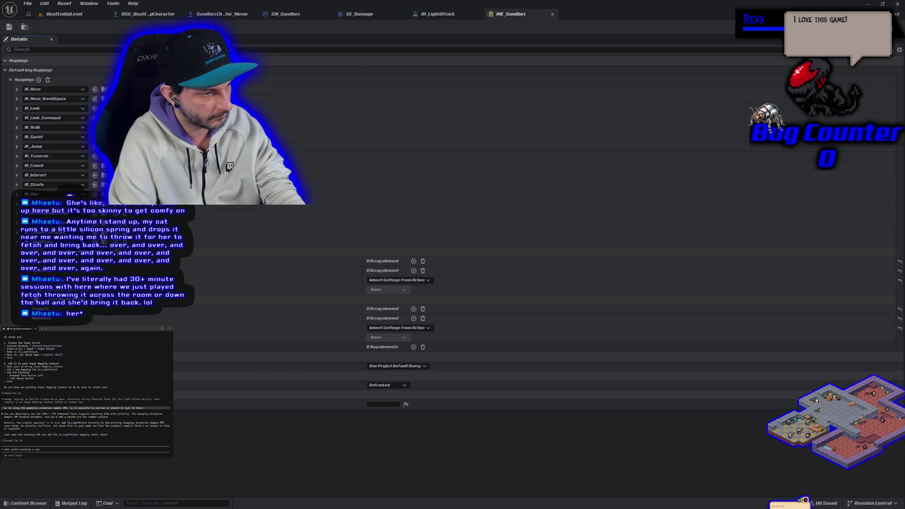
{"action": "type", "text": "erate ne for the projec"}
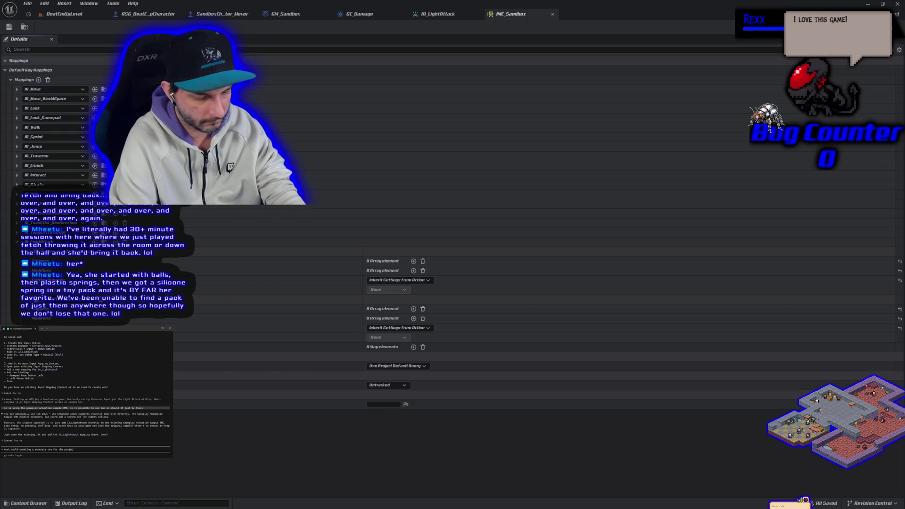
{"action": "type", "text": "t s"}
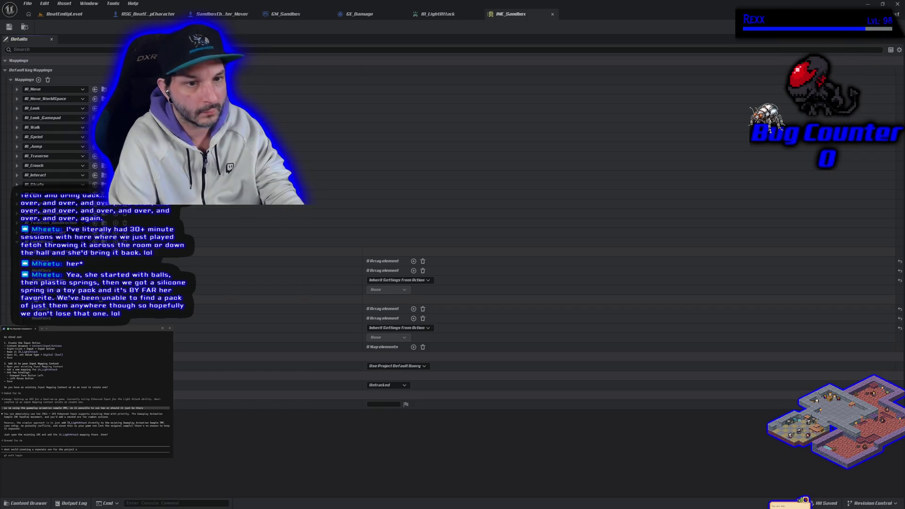